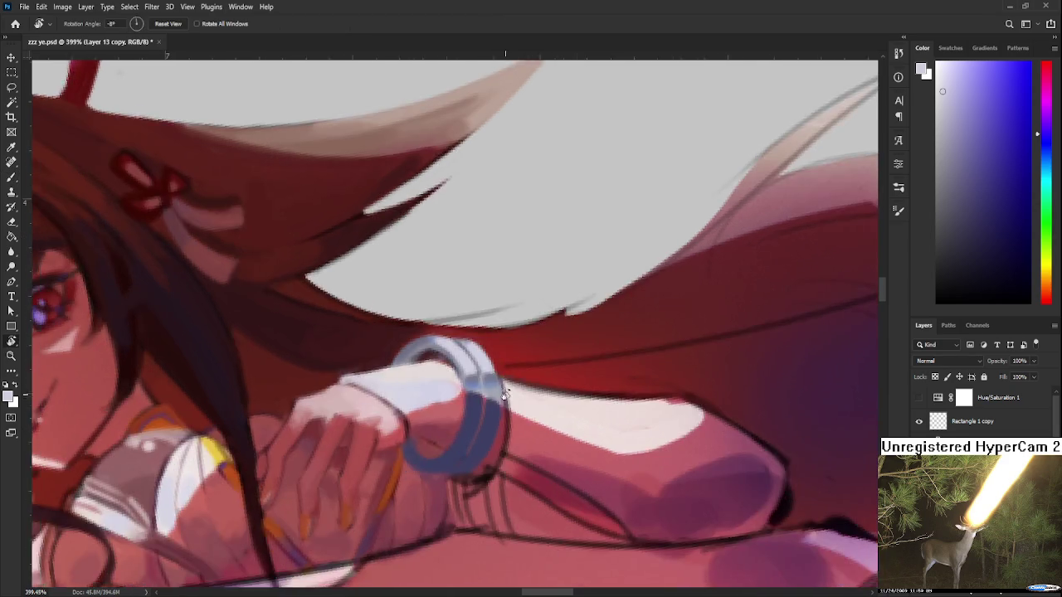
Step: Rotate the canvas view to a new angle to work on the wrist bangle
mouse_move(517, 428)
left_mouse_down()
mouse_move(445, 340)
mouse_move(415, 403)
mouse_move(452, 408)
mouse_move(452, 440)
mouse_move(382, 366)
left_mouse_up()
Step: Sample light and dark blue-greys from the bangle and turn the view to about −40°
left_click(453, 408, "alt")
key("r")
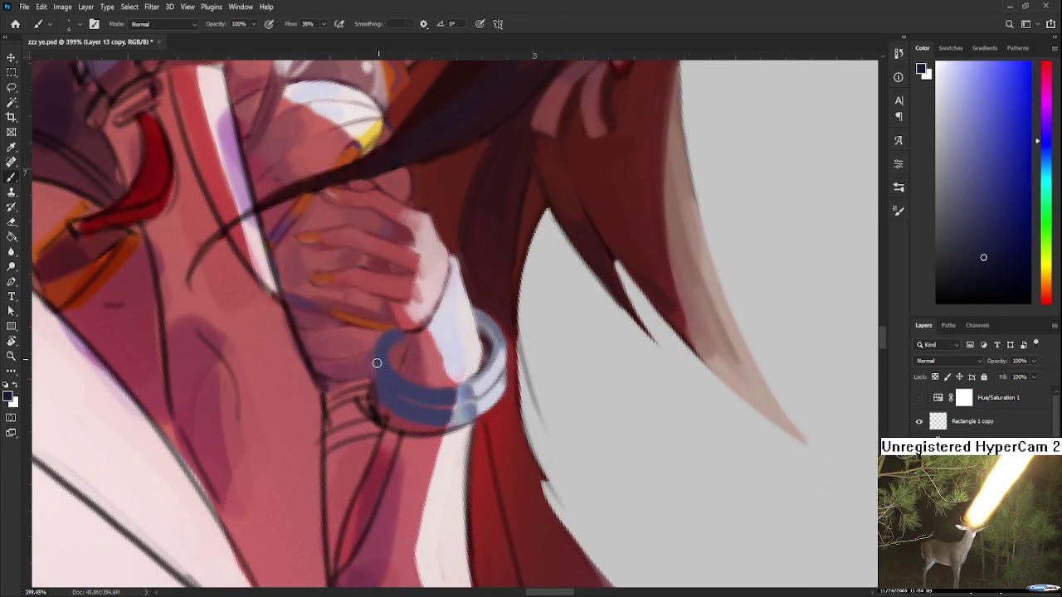
left_click(384, 359, "alt")
left_click(383, 364, "alt")
left_click(415, 390, "alt")
key("r")
left_click_drag(410, 387, 550, 354)
key("b")
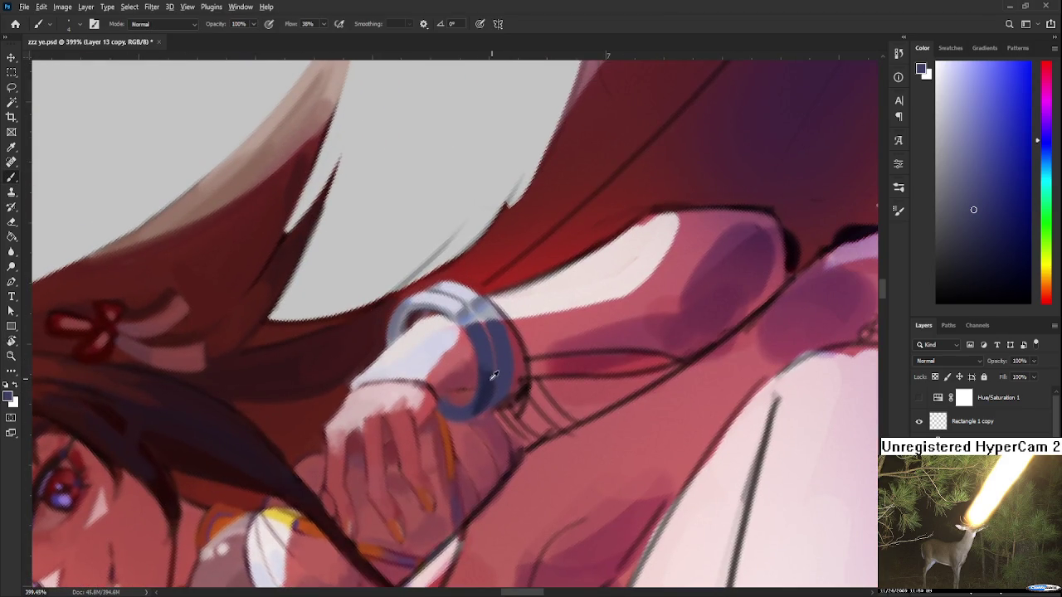
Step: Sample a series of lighter bracelet blues to shade the bangle
left_click(488, 355, "alt")
left_click(491, 380, "alt")
left_click(494, 371, "alt")
left_click(487, 363, "alt")
left_click(491, 370, "alt")
left_click(492, 378, "alt")
left_click(495, 366, "alt")
Step: Turn the canvas to a steep angle and pick blues from the bracelet
key("r")
mouse_move(486, 349)
left_mouse_down()
mouse_move(443, 475)
mouse_move(391, 419)
left_mouse_up()
left_click(383, 417, "alt")
left_click(389, 470, "alt")
left_click(379, 442, "alt")
left_click(393, 478, "alt")
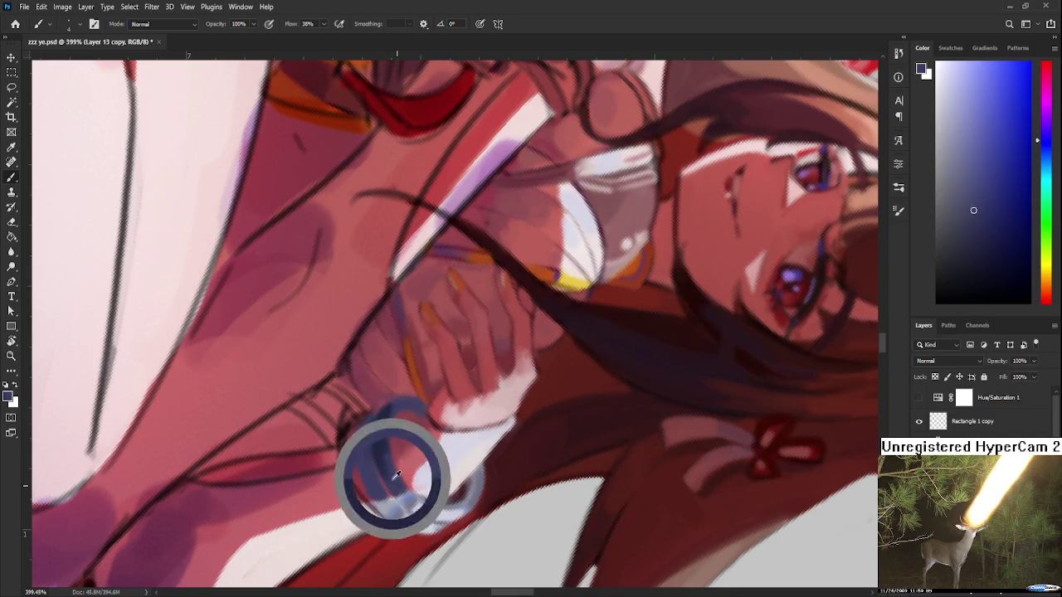
left_click(379, 441, "alt")
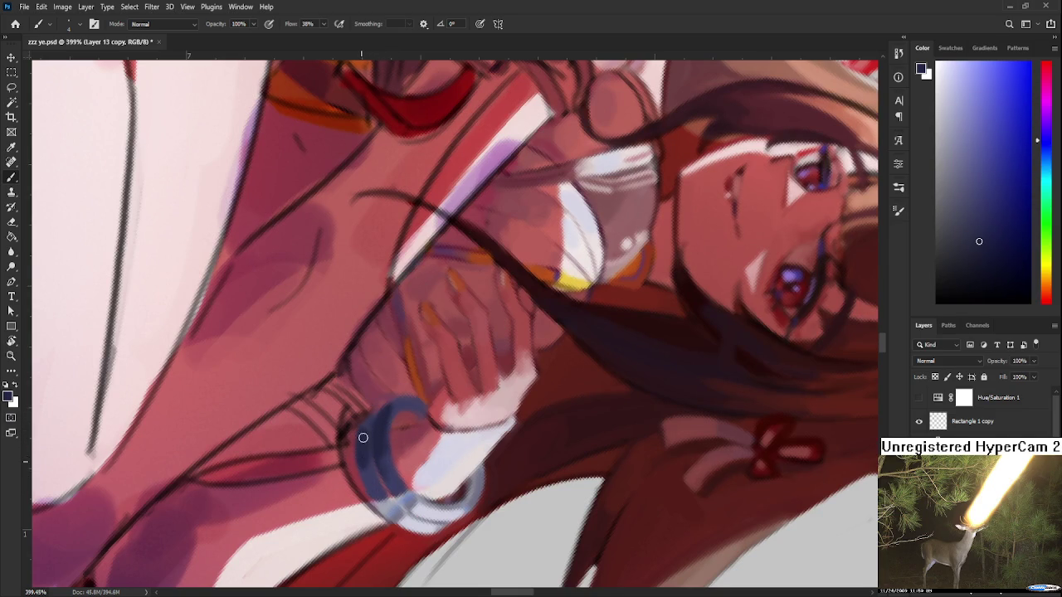
Step: Sample lighter and dark blues from the bangle, then rotate the view about 40°
left_click(368, 462, "alt")
left_click(362, 435, "alt")
left_click(368, 468, "alt")
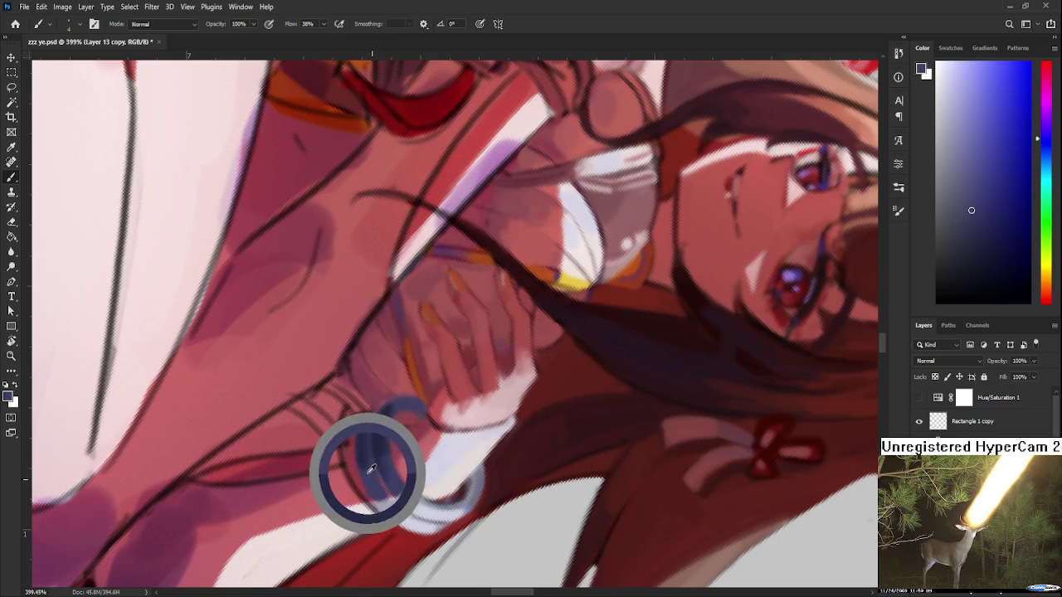
left_click(370, 472, "alt")
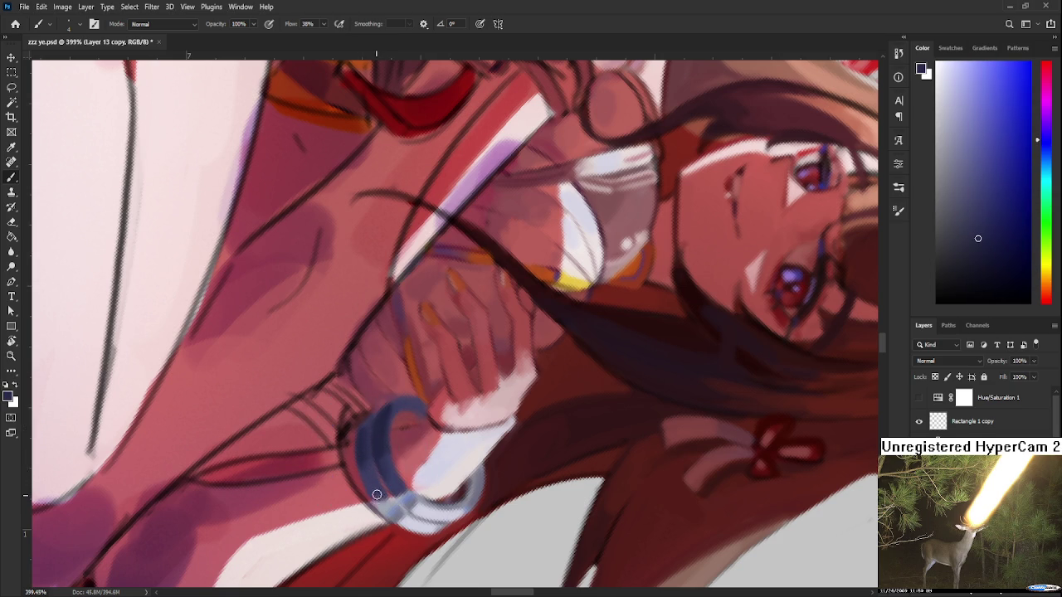
key("r")
mouse_move(382, 499)
left_mouse_down()
mouse_move(569, 355)
mouse_move(414, 410)
mouse_move(452, 436)
left_mouse_up()
key("b")
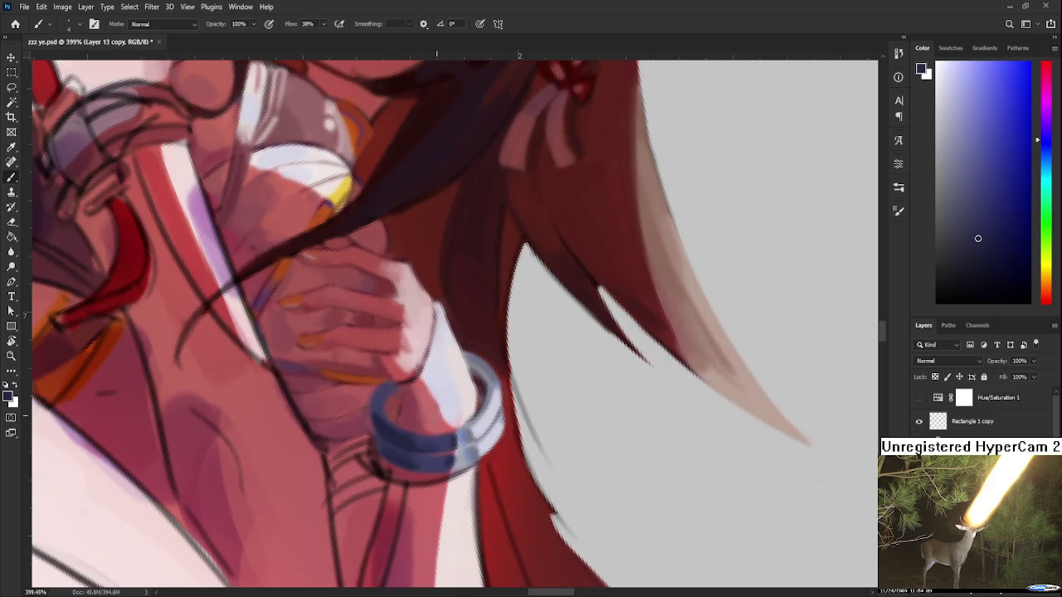
Step: Shade the lower band with dark blue-purple, sampling the neighbouring pinkish red too
left_click(374, 411, "alt")
left_click(383, 424, "alt")
left_click(365, 425, "alt")
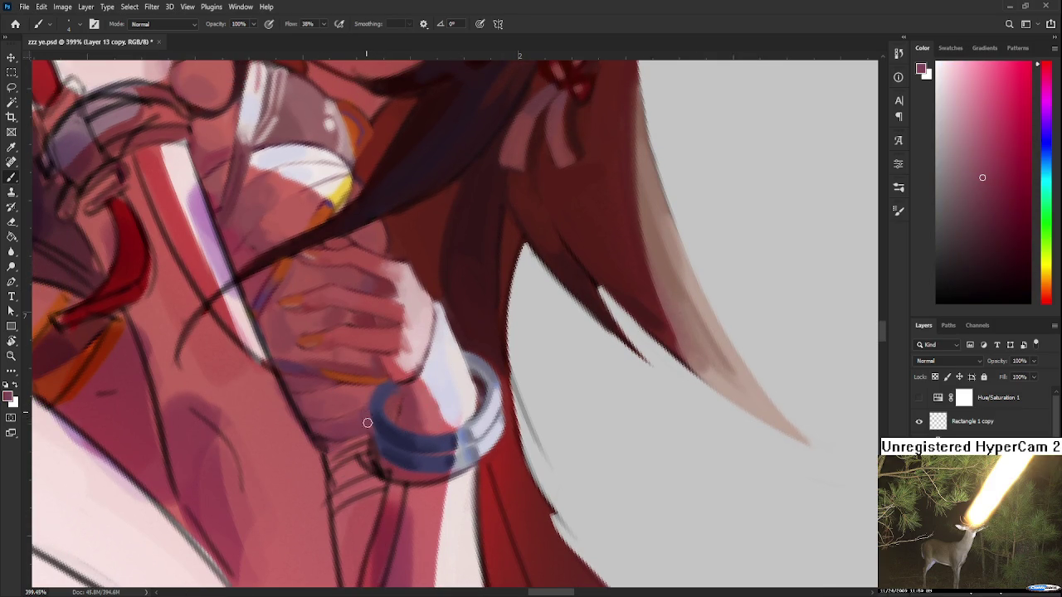
left_click(377, 420, "alt")
left_click(384, 403, "alt")
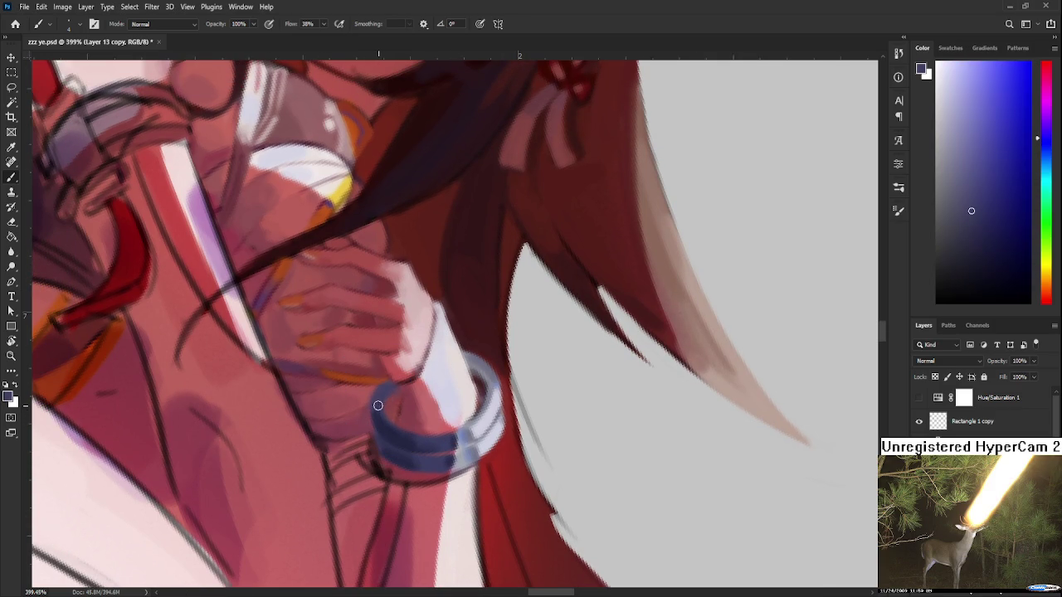
left_click(381, 403, "alt")
left_click(384, 392, "alt")
key("r")
left_click_drag(383, 410, 496, 418)
Step: Darken the bangle's lower edge with a sampled blue
left_click(480, 410, "alt")
left_click(479, 407, "alt")
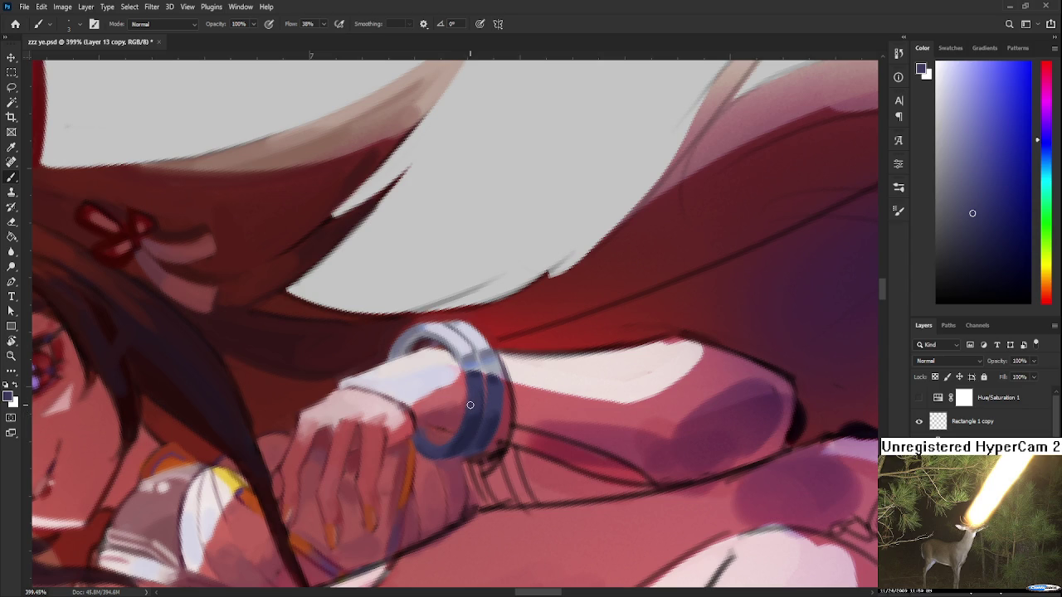
left_click(442, 448, "alt")
left_click(448, 440, "alt")
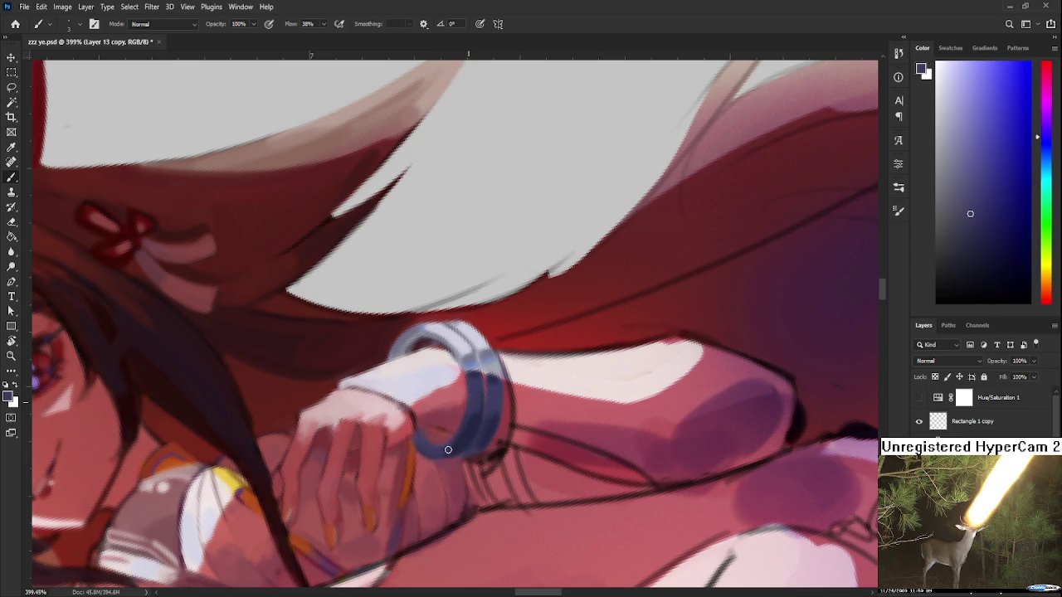
left_click(476, 419, "alt")
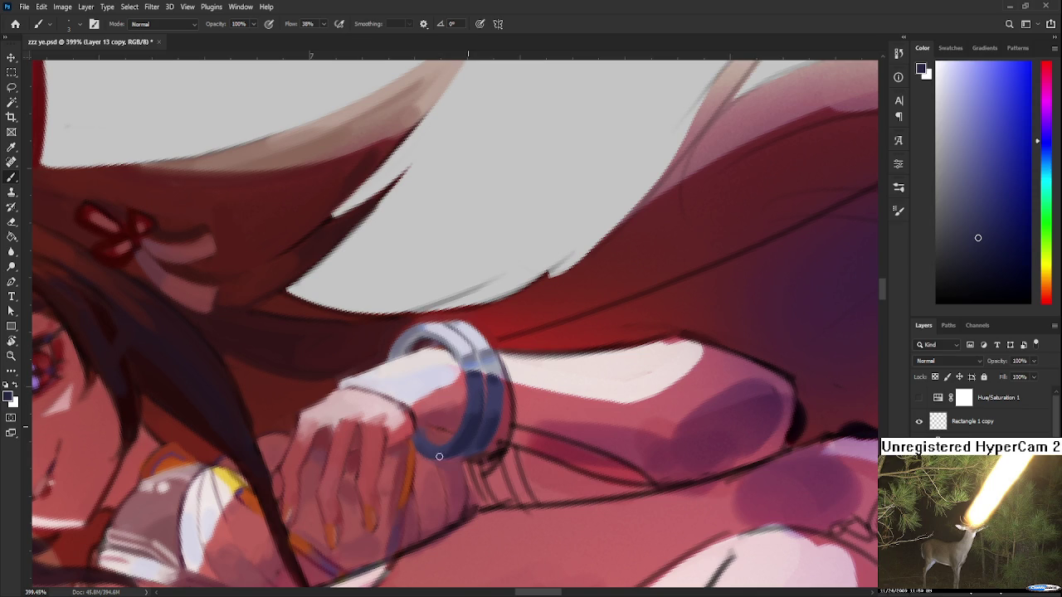
left_click_drag(432, 459, 455, 449)
Step: Sample lighter blues and other tones across the bracelet
left_click(473, 417, "alt")
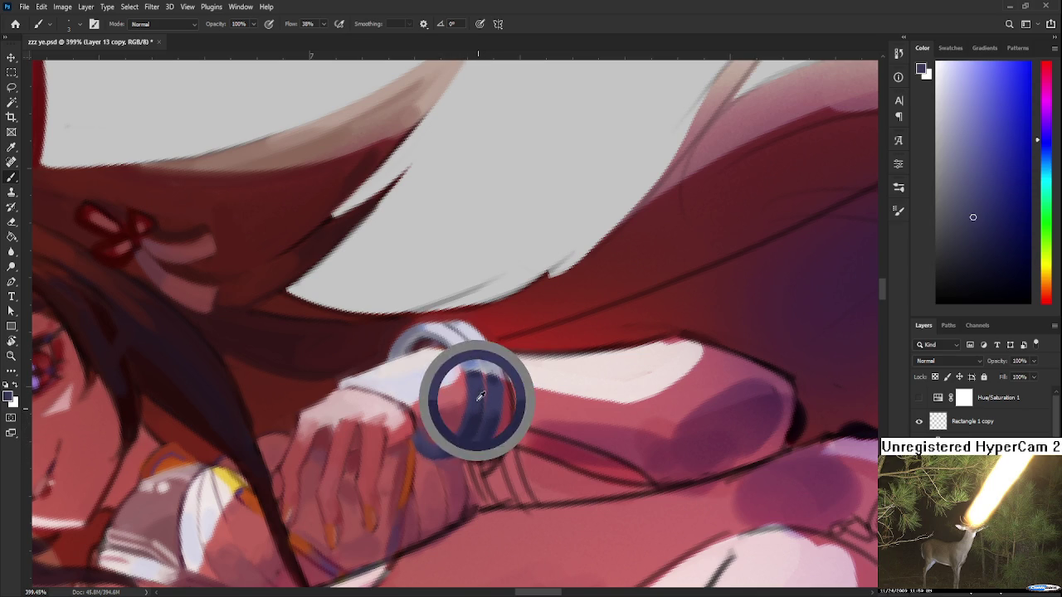
left_click(498, 415, "alt")
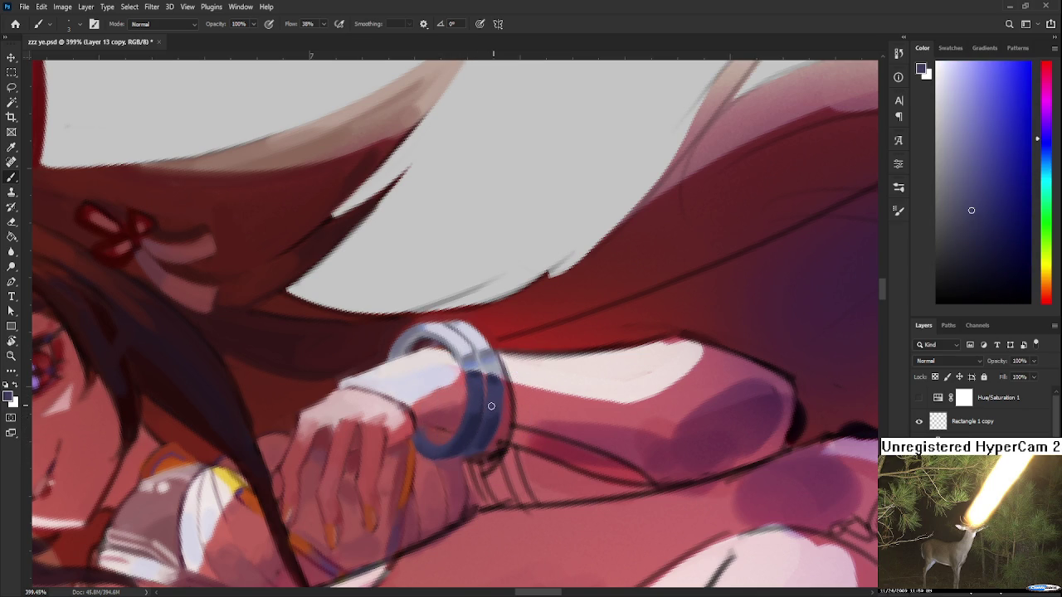
left_click(476, 377, "alt")
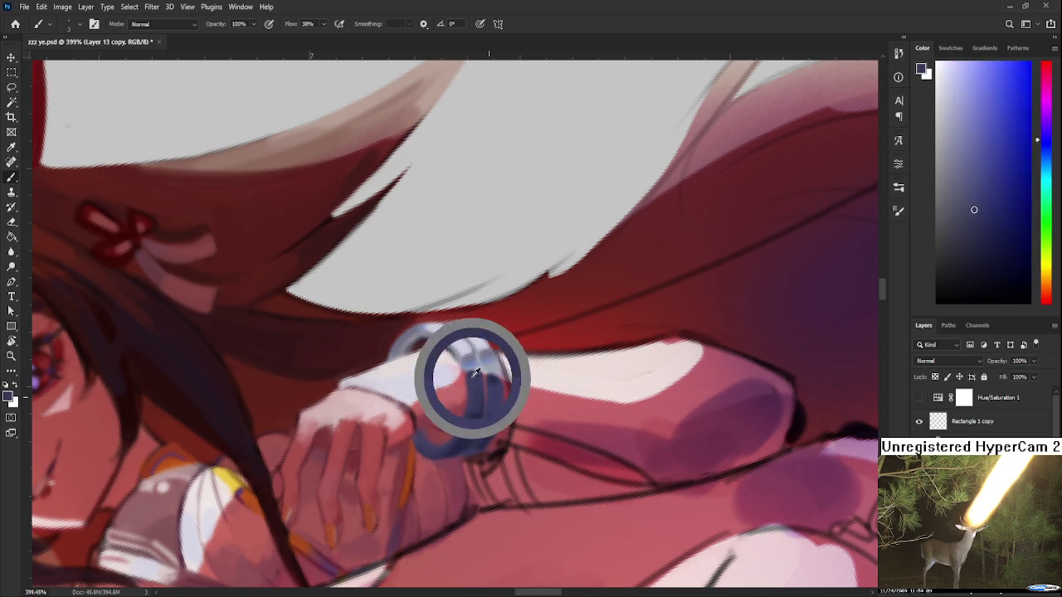
left_click(477, 373, "alt")
left_click(457, 368, "alt")
left_click(476, 368, "alt")
left_click(470, 374, "alt")
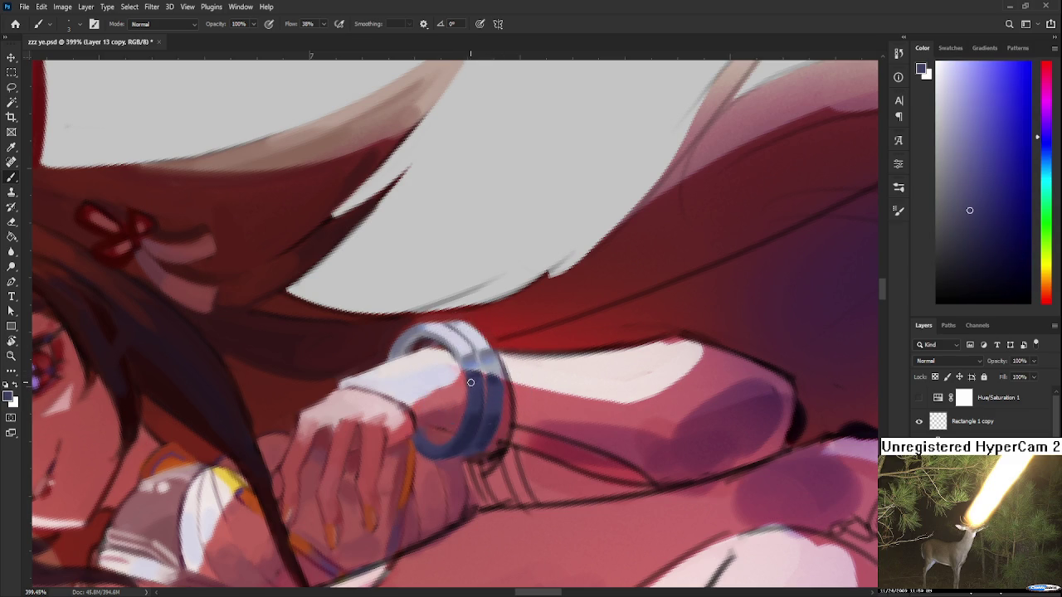
left_click(471, 382, "alt")
left_click_drag(471, 380, 478, 398)
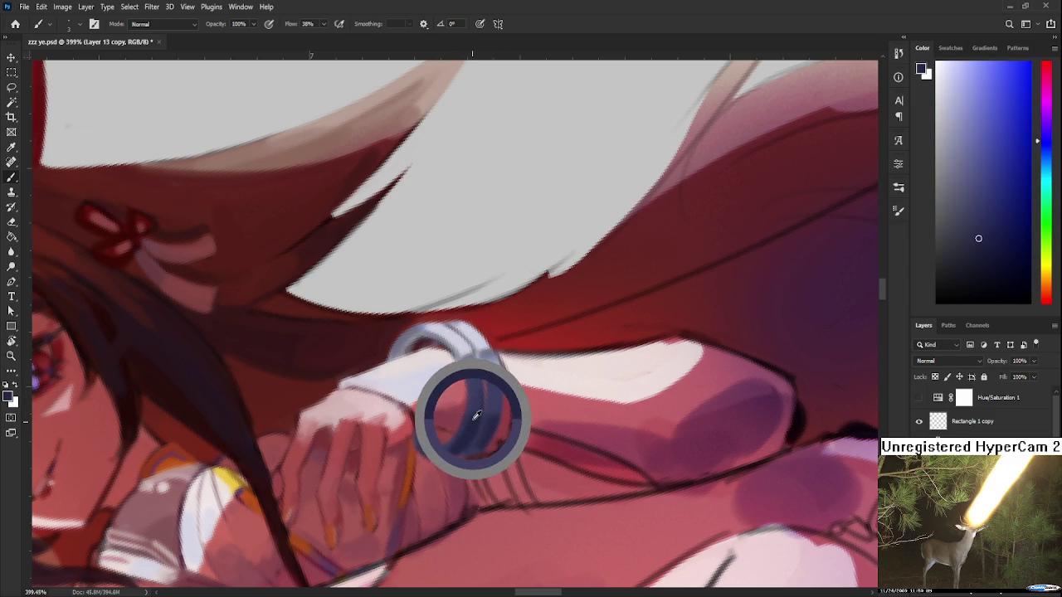
Step: Sample dark blues from the bracelet and dark red from beside it
left_click(477, 380, "alt")
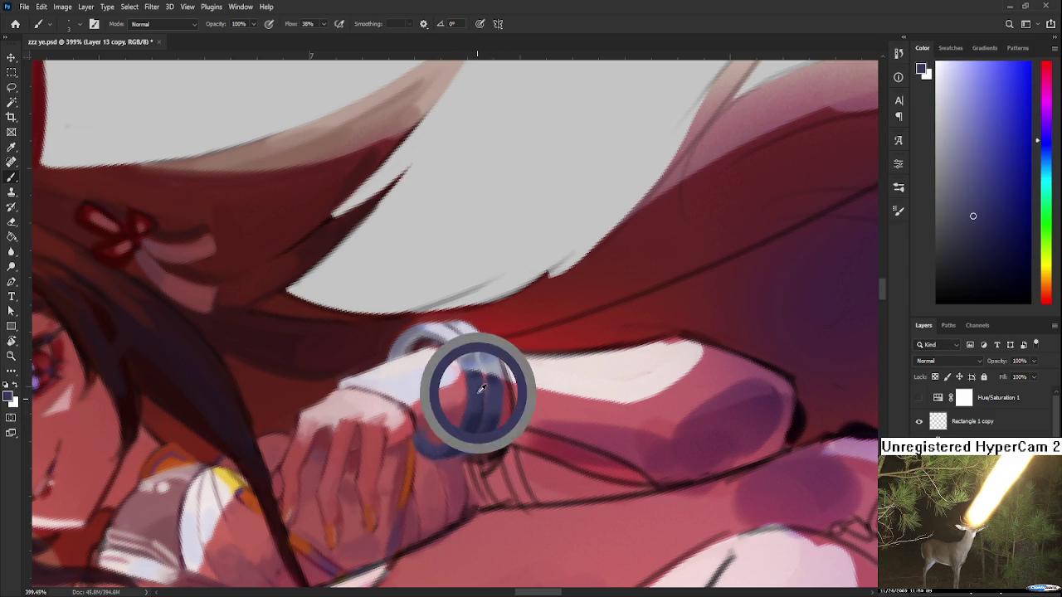
left_click(479, 387, "alt")
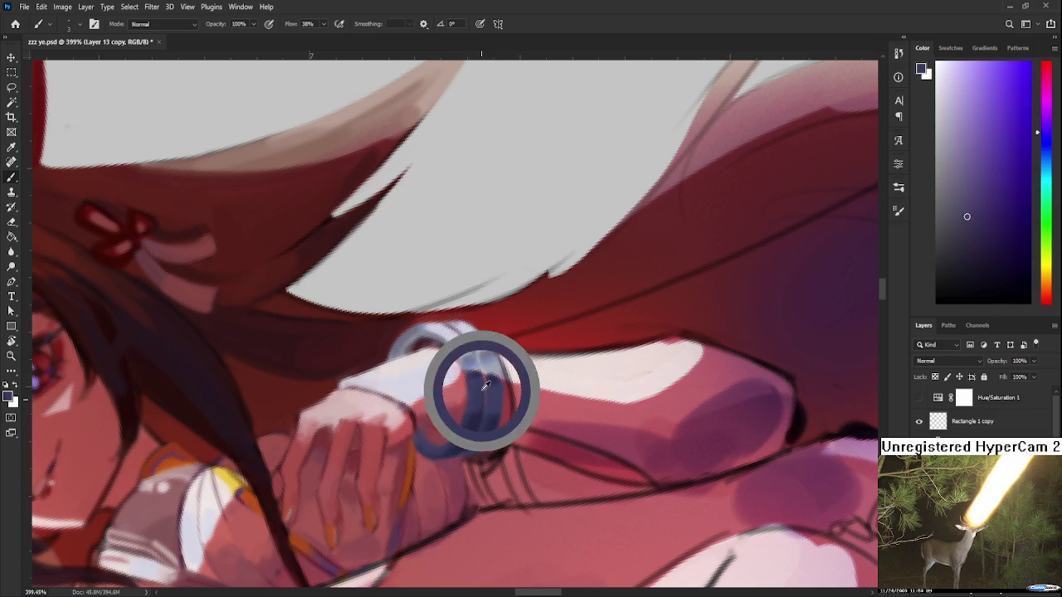
left_click(467, 434, "alt")
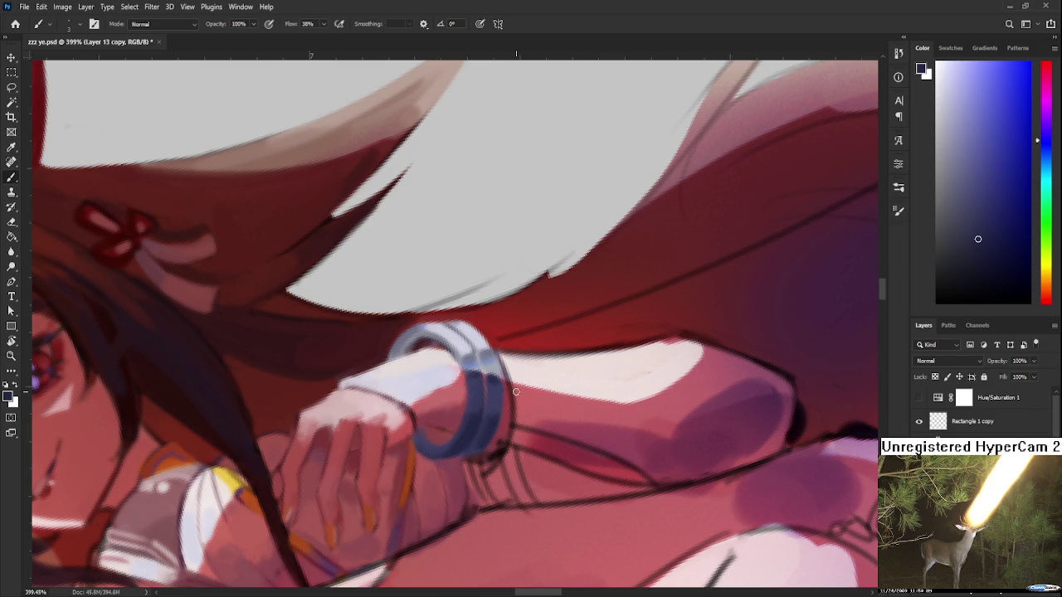
scroll(511, 388, "down", 5)
scroll(510, 389, "up", 3)
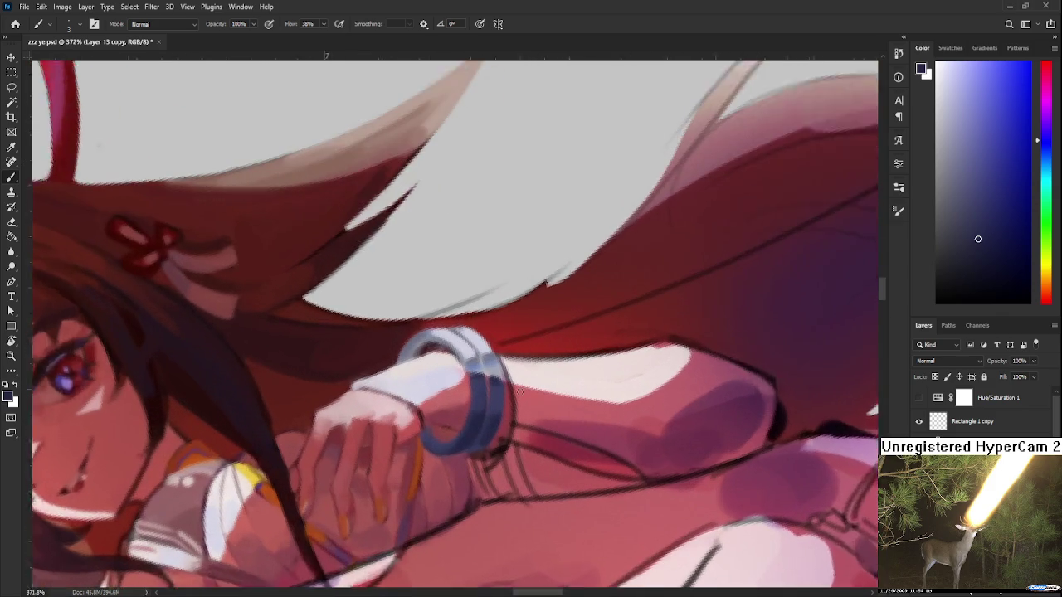
scroll(511, 388, "up", 2)
left_click(488, 380, "alt")
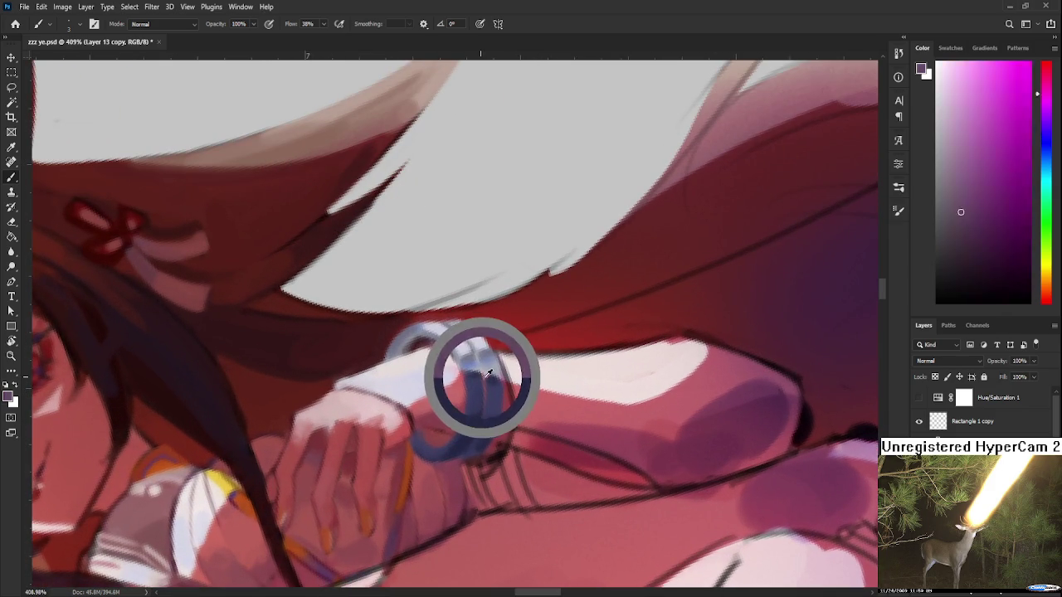
left_click(500, 414, "alt")
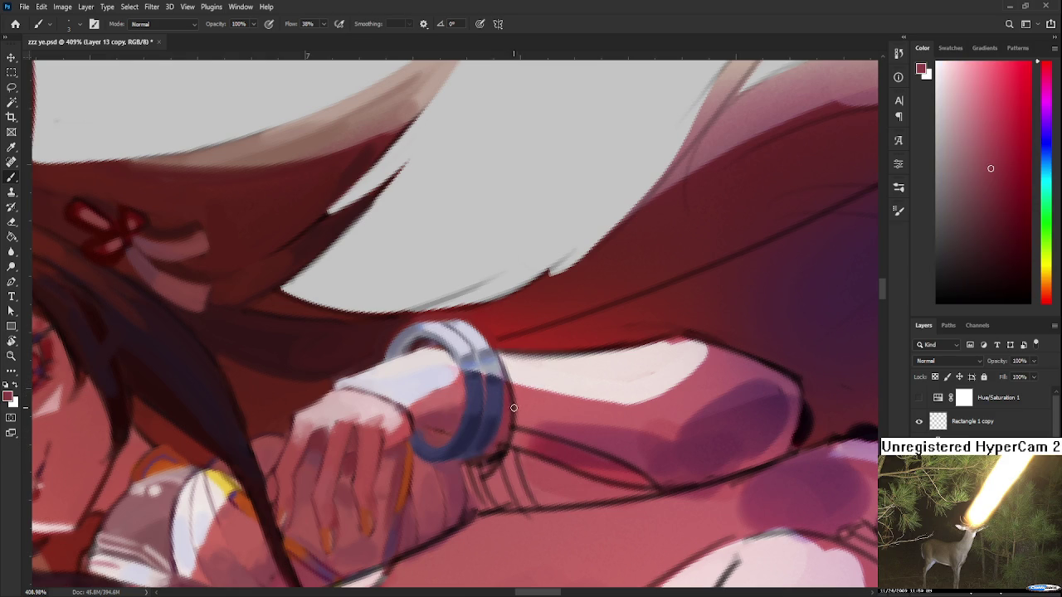
Step: At about 57° rotation, paint light blue-grey front highlights and darken the left side and lower band
key("r")
mouse_move(512, 406)
left_mouse_down()
mouse_move(505, 443)
mouse_move(448, 408)
left_mouse_up()
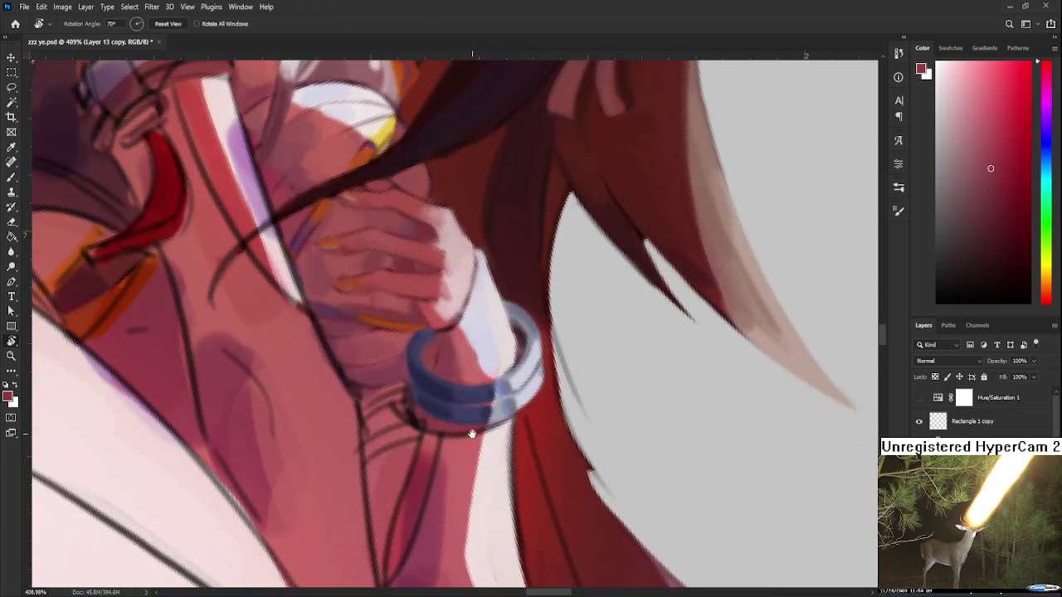
left_click(523, 442, "alt")
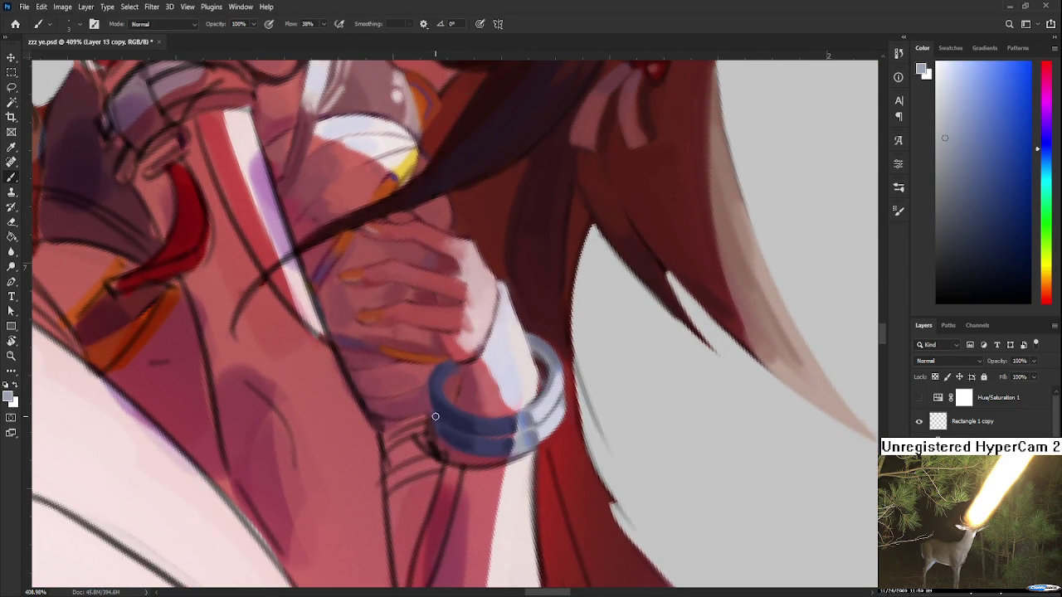
left_click_drag(443, 431, 481, 426)
left_click_drag(436, 368, 444, 403)
mouse_move(443, 426)
left_mouse_down()
mouse_move(480, 433)
mouse_move(653, 371)
left_mouse_up()
key("r")
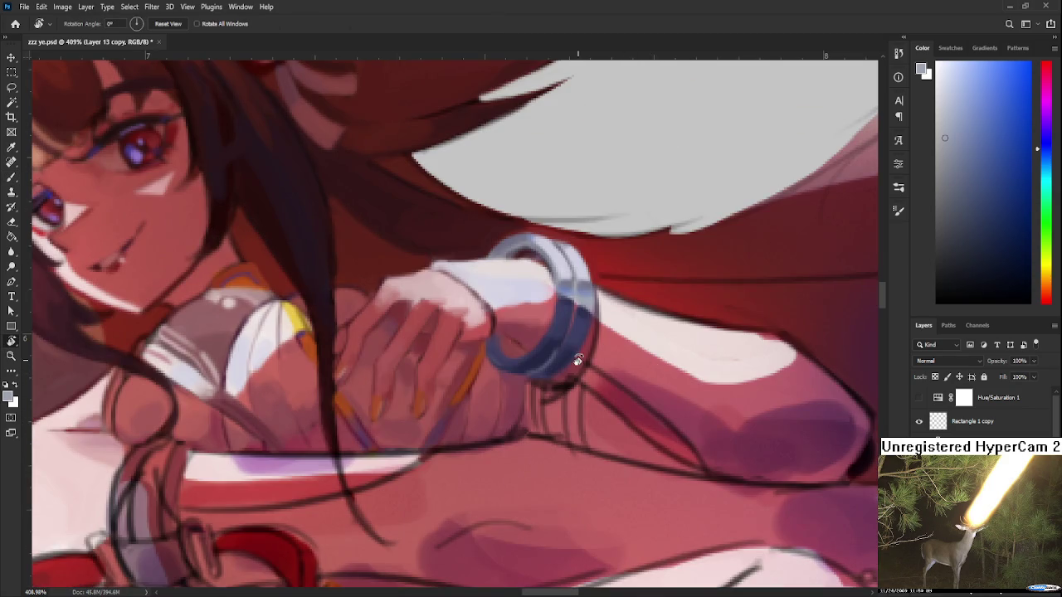
scroll(653, 371, "down", 3)
scroll(578, 399, "down", 2)
scroll(381, 265, "up", 3)
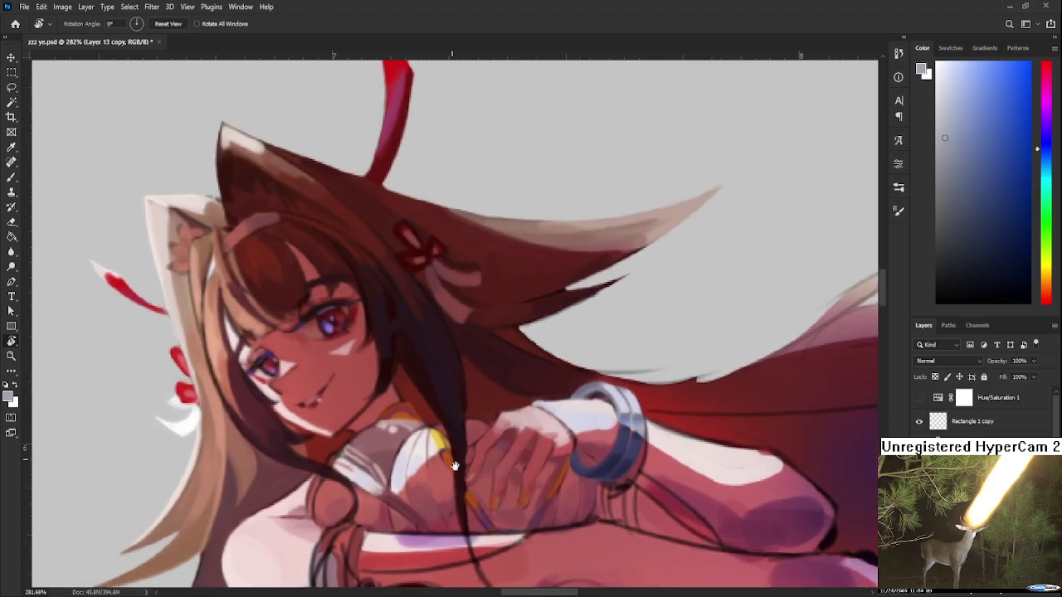
Step: Pick new painting colours from the eye and the colour picker
scroll(382, 265, "up", 2)
key("b")
left_click(340, 319, "alt")
left_click(1005, 118)
left_click(1042, 144)
left_click_drag(701, 477, 560, 390)
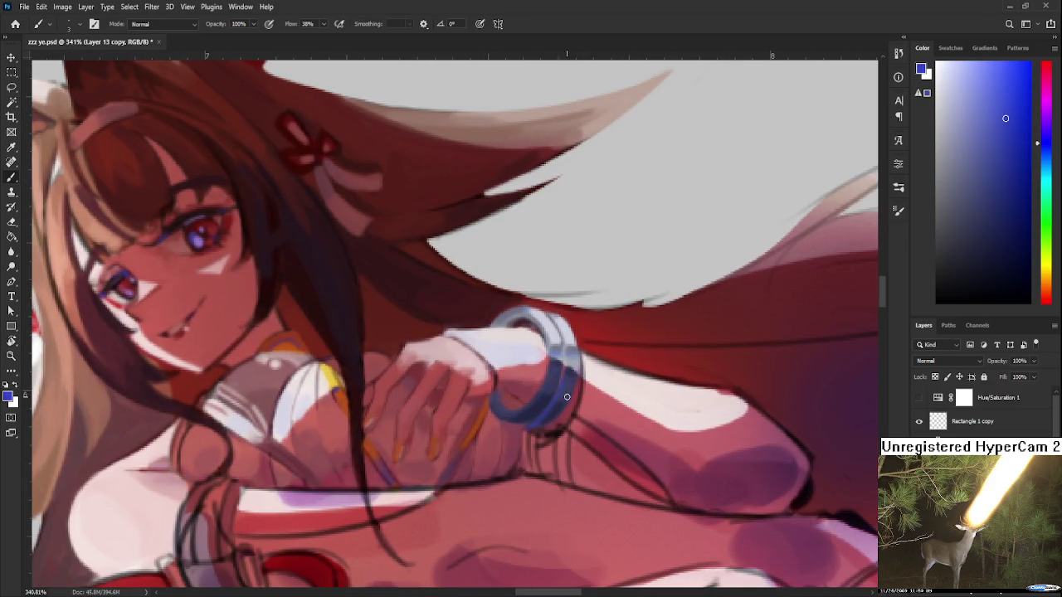
Step: Turn the view sideways around the bracelet and sample its dark navy
key("r")
left_click_drag(611, 381, 433, 402)
key("b")
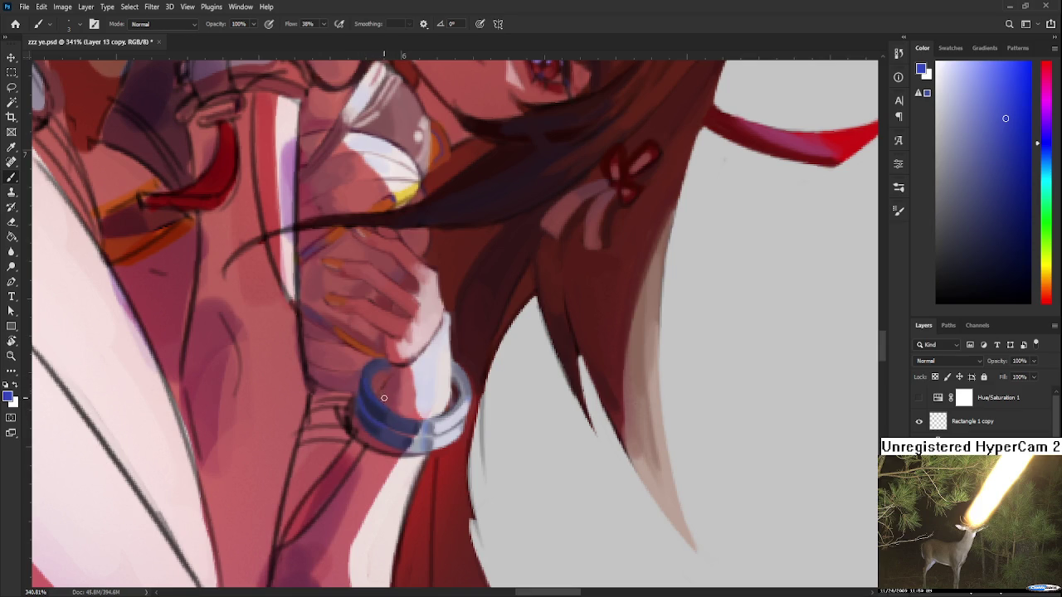
left_click(365, 395, "alt")
key("r")
mouse_move(429, 452)
left_mouse_down()
mouse_move(554, 357)
mouse_move(490, 411)
left_mouse_up()
key("b")
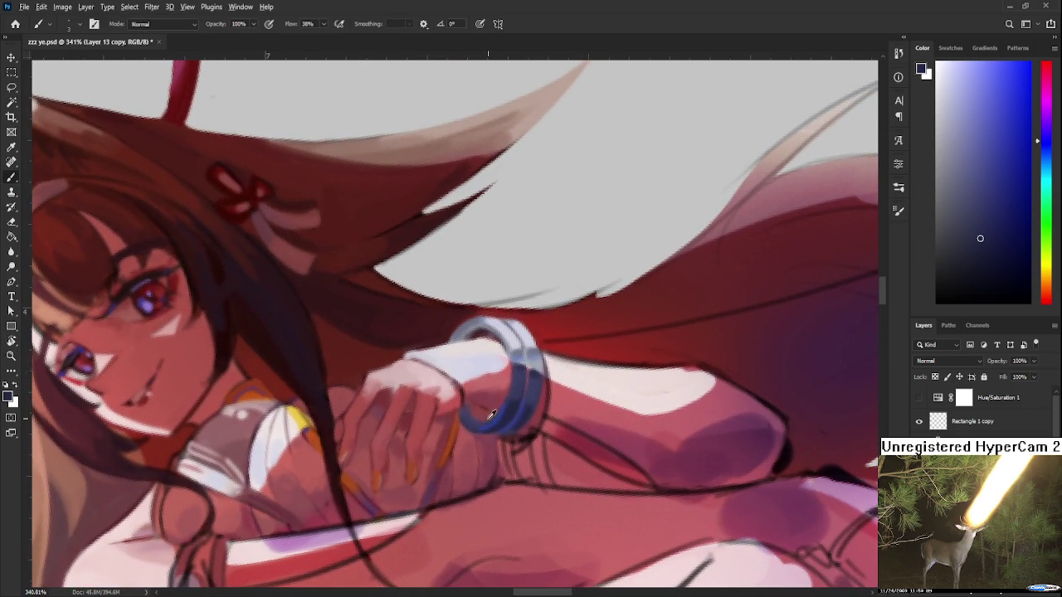
Step: Sample reds and pinker shades beside the bracelet, plus the bracelet's blue
left_click(474, 413, "alt")
left_click(477, 420, "alt")
left_click(471, 429, "alt")
left_click(466, 411, "alt")
left_click(479, 418, "alt")
left_click(479, 419, "alt")
left_click(468, 407, "alt")
Step: Alternate purple and red samples along the bracelet edge to shade it
left_click(488, 416, "alt")
left_click(476, 412, "alt")
left_click(467, 415, "alt")
left_click(481, 412, "alt")
left_click(466, 411, "alt")
left_click(488, 412, "alt")
left_click(479, 409, "alt")
left_click(488, 411, "alt")
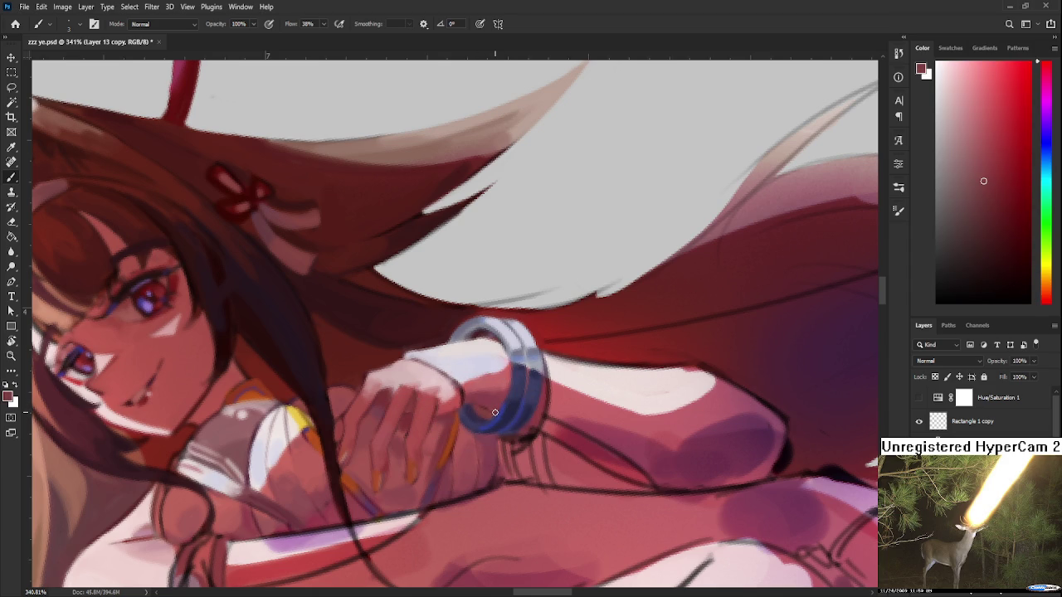
scroll(495, 412, "down", 5)
scroll(531, 465, "up", 6)
Step: Sample dark blue, light pink, red and purple around the tilted bracelet
mouse_move(547, 481)
left_mouse_down()
mouse_move(571, 500)
mouse_move(359, 401)
mouse_move(339, 375)
mouse_move(391, 446)
left_mouse_up()
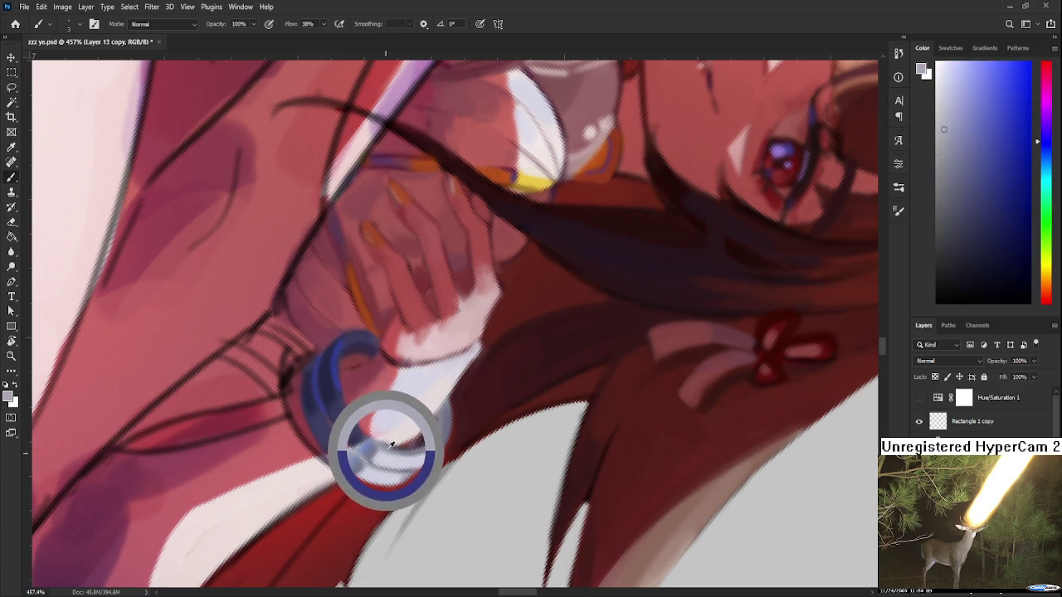
left_click(349, 413, "alt")
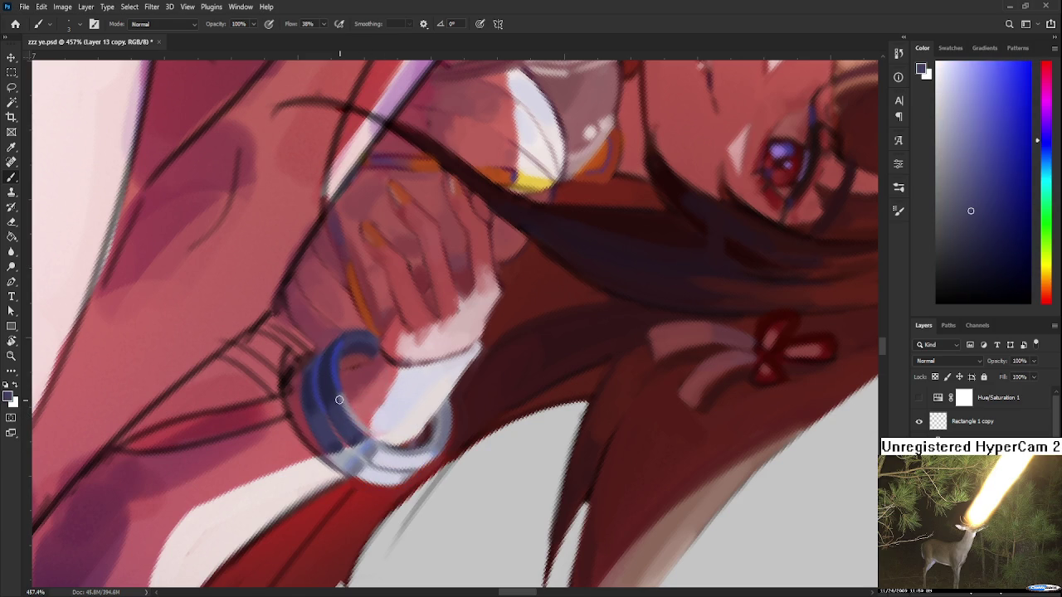
left_click(334, 405, "alt")
left_click(365, 423, "alt")
left_click(376, 431, "alt")
left_click(377, 431, "alt")
left_click(380, 421, "alt")
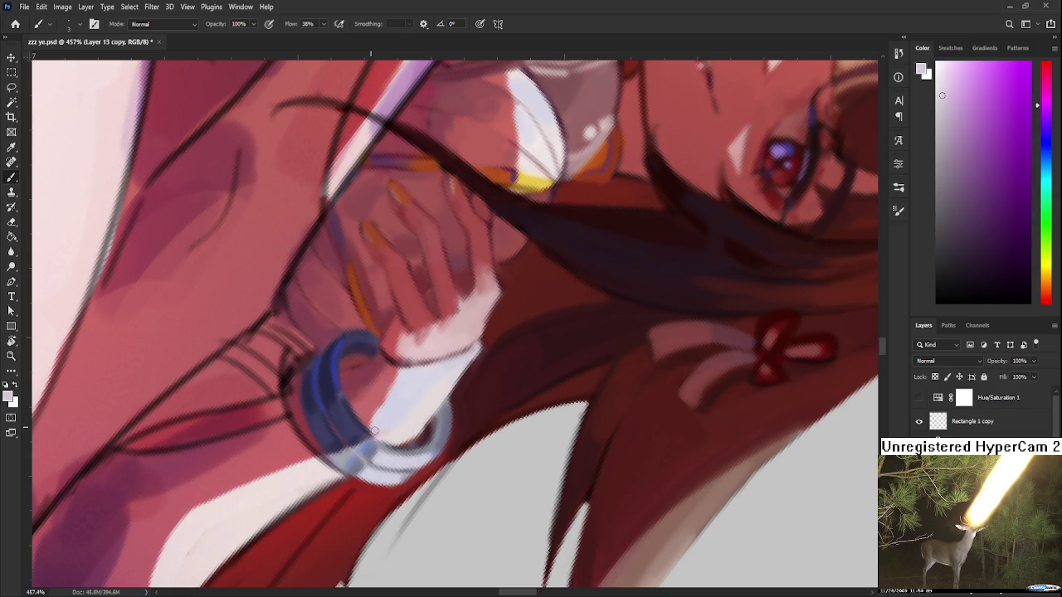
Step: Rotate the view to -17° and sample dark reds from the canvas
key("r")
left_click_drag(423, 415, 536, 421)
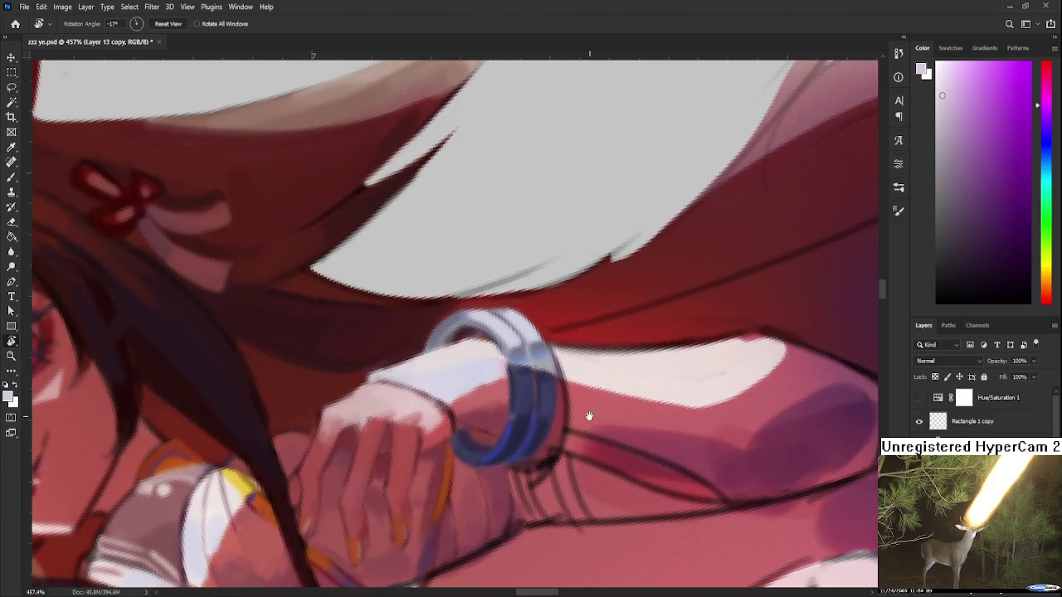
key("b")
left_click(411, 389, "alt")
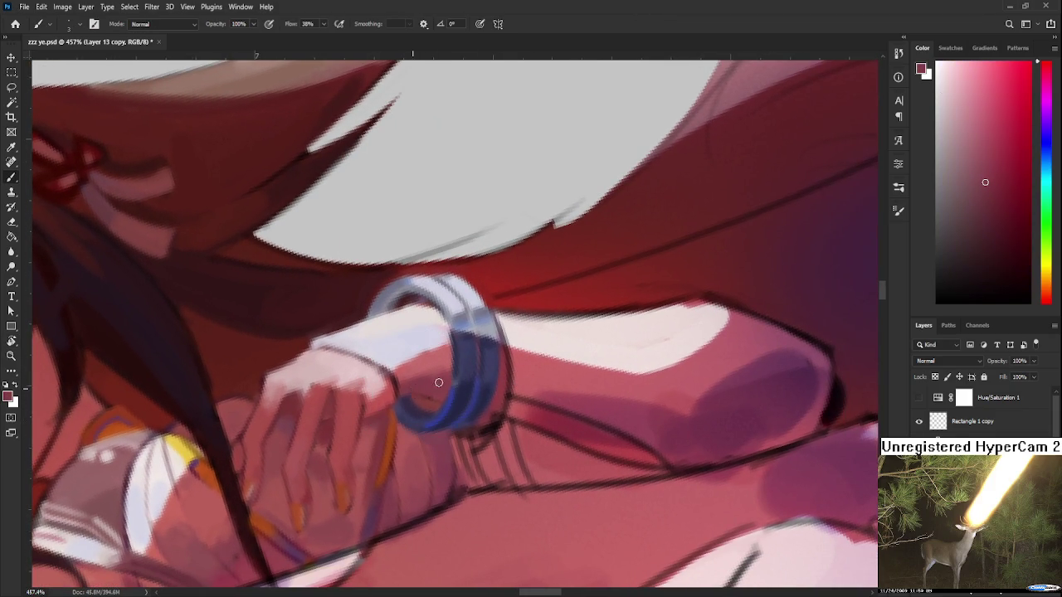
left_click(430, 396, "alt")
Step: Turn the arm upright, pick a dark bracelet blue, then set the view to -22°
key("r")
mouse_move(437, 395)
left_mouse_down()
mouse_move(415, 365)
mouse_move(358, 494)
left_mouse_up()
key("b")
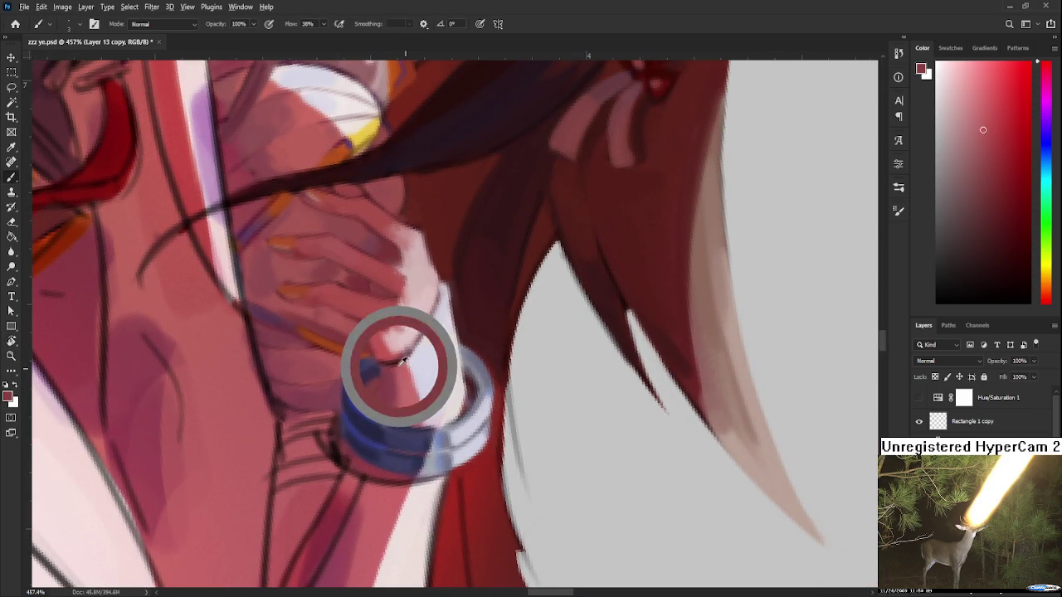
mouse_move(374, 390)
left_mouse_down("alt")
mouse_move(420, 412)
mouse_move(437, 377)
left_mouse_up("alt")
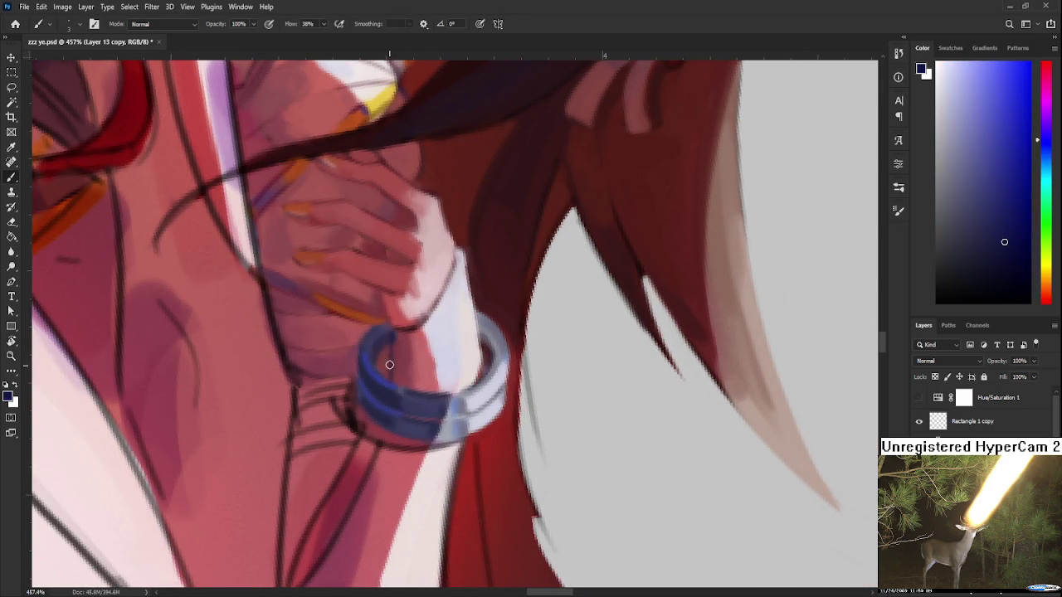
left_click_drag(396, 334, 404, 352)
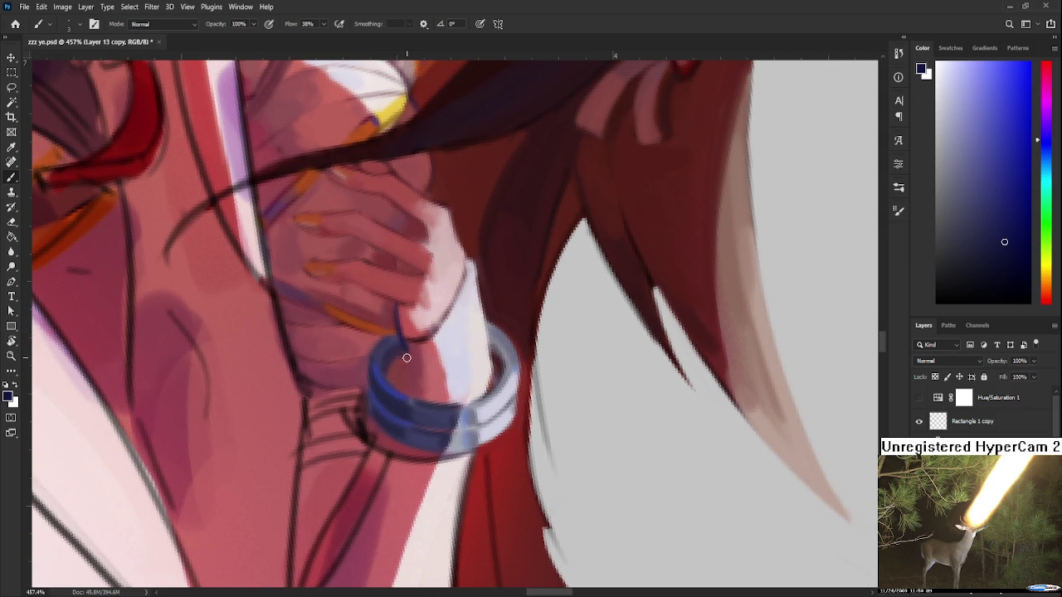
key("r")
mouse_move(411, 387)
left_mouse_down()
mouse_move(575, 360)
mouse_move(494, 425)
left_mouse_up()
scroll(494, 424, "down", 5)
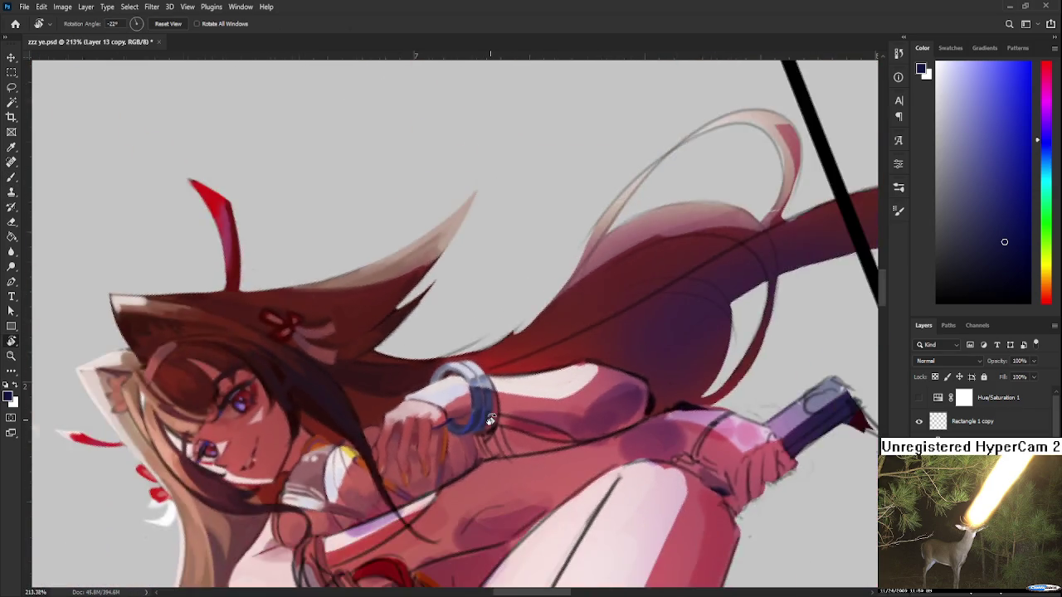
scroll(494, 425, "down", 2)
scroll(416, 408, "up", 2)
scroll(416, 408, "up", 4)
key("b")
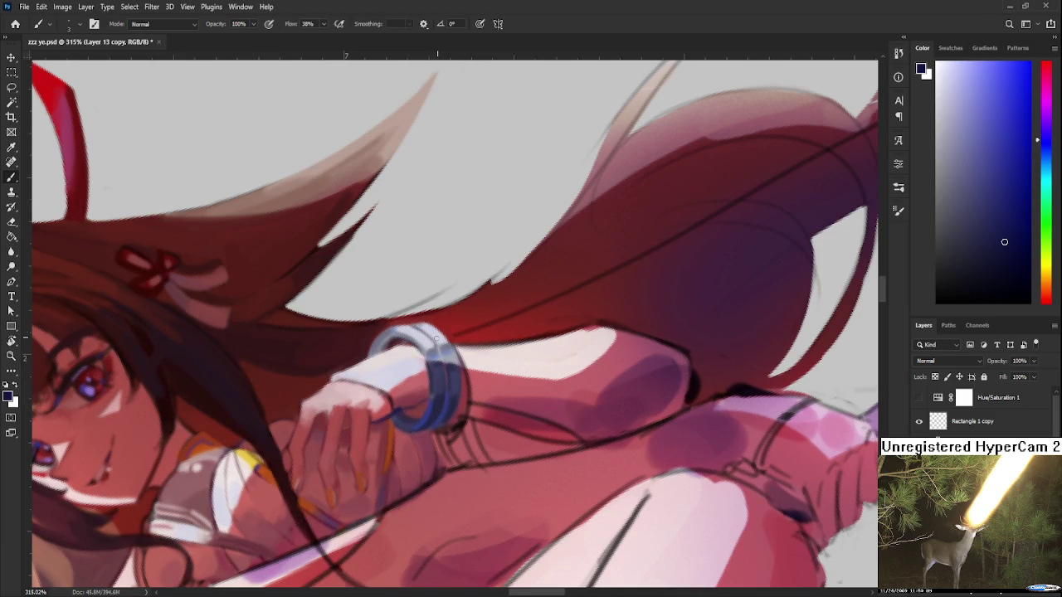
Step: Touch up the wrist skin beside the bangle with sampled darker and pinkish reds
left_click(398, 407, "alt")
left_click(415, 391, "alt")
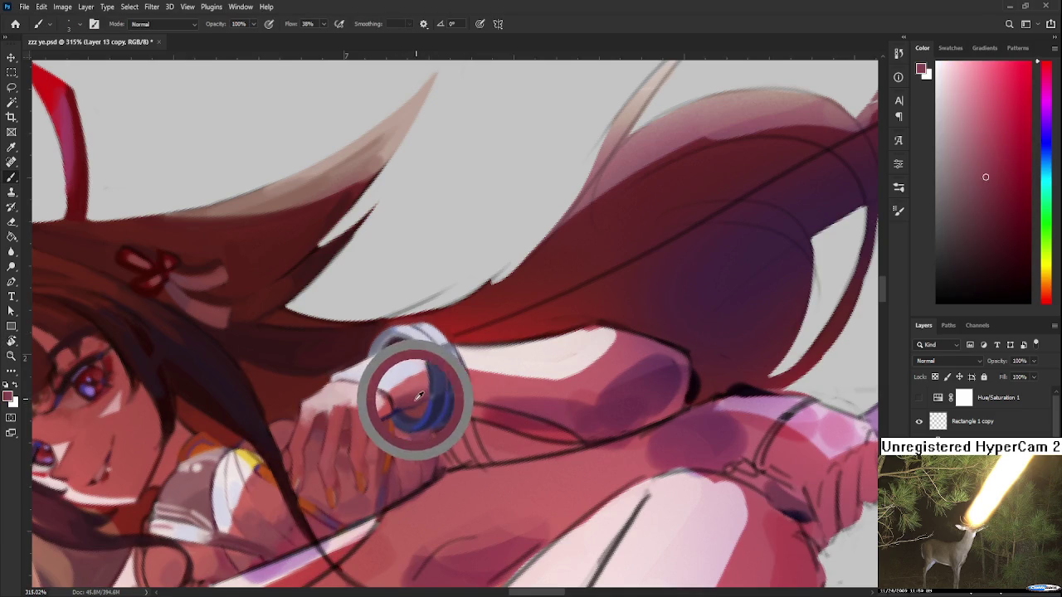
left_click(420, 390, "alt")
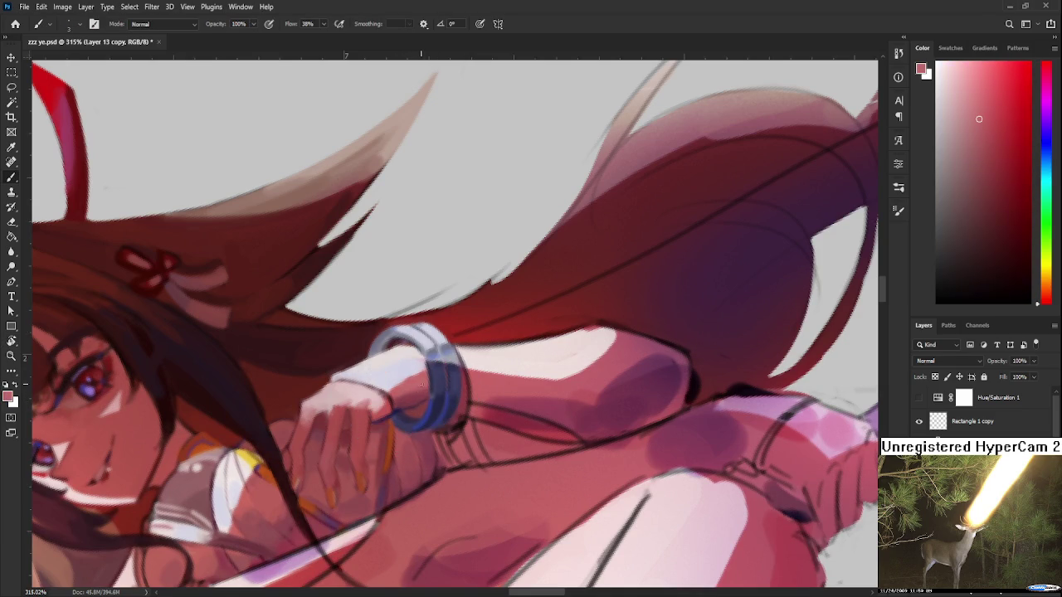
left_click(401, 399, "alt")
left_click(428, 383, "alt")
left_click(419, 384, "alt")
left_click(401, 405, "alt")
left_click(424, 391, "alt")
scroll(469, 398, "down", 5)
scroll(451, 420, "up", 2)
scroll(451, 421, "up", 3)
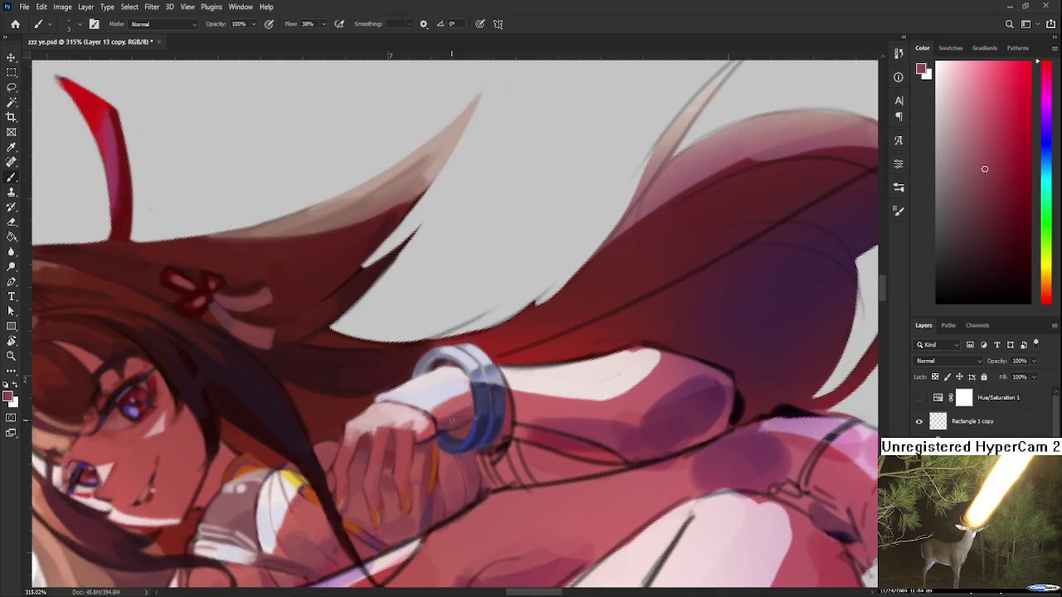
left_click_drag(486, 369, 438, 308)
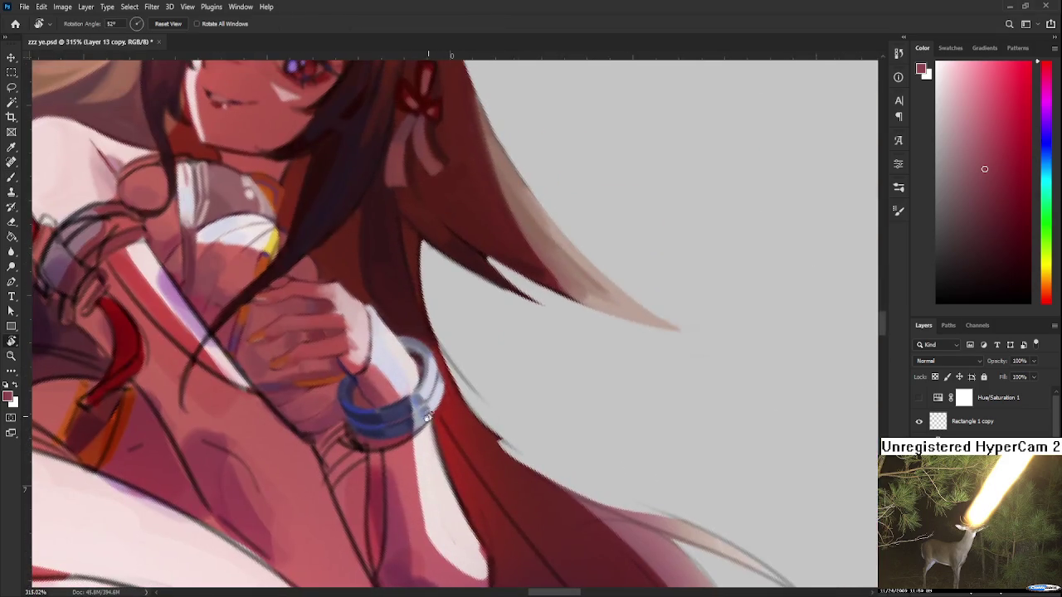
left_click(408, 384, "alt")
left_click(415, 372, "alt")
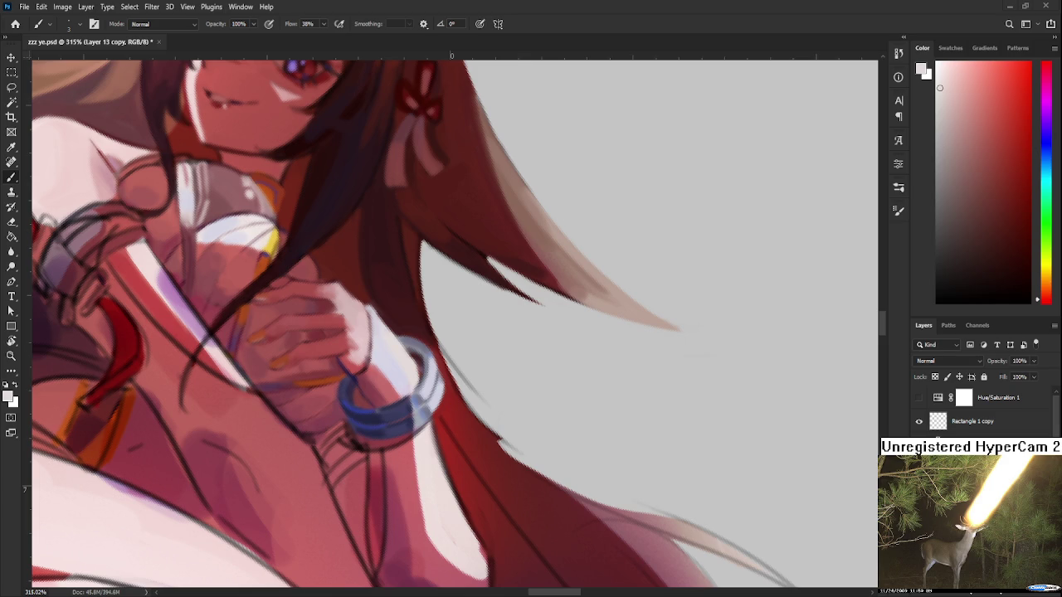
Step: Rotate the view so the forearm is vertical, then paint light and dark pink strokes down it
scroll(440, 332, "down", 5)
mouse_move(498, 374)
left_mouse_down()
mouse_move(419, 519)
mouse_move(493, 230)
left_mouse_up()
scroll(540, 394, "down", 2)
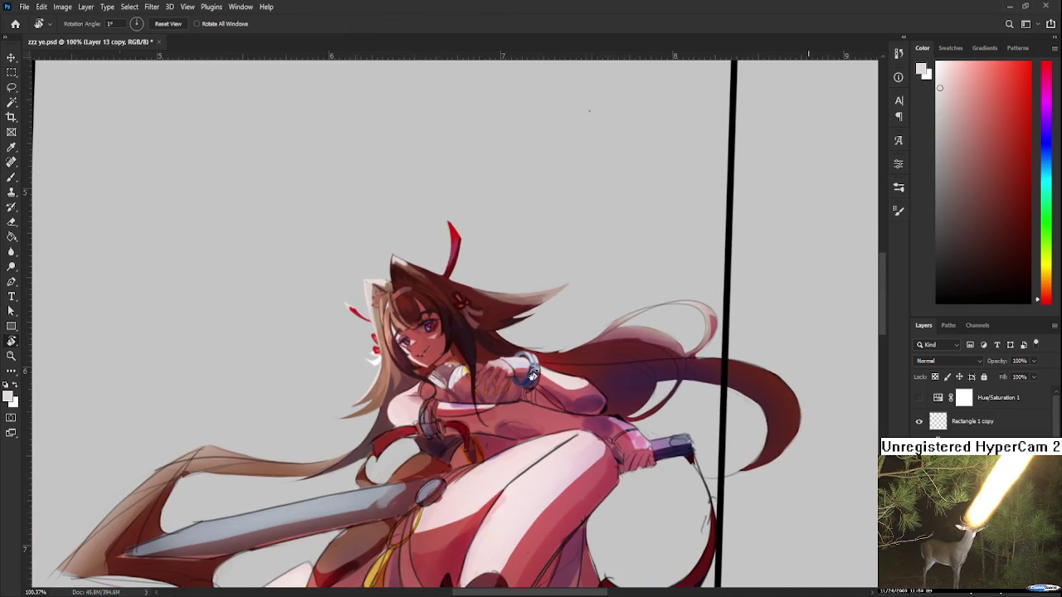
scroll(564, 382, "up", 2)
scroll(549, 396, "up", 3)
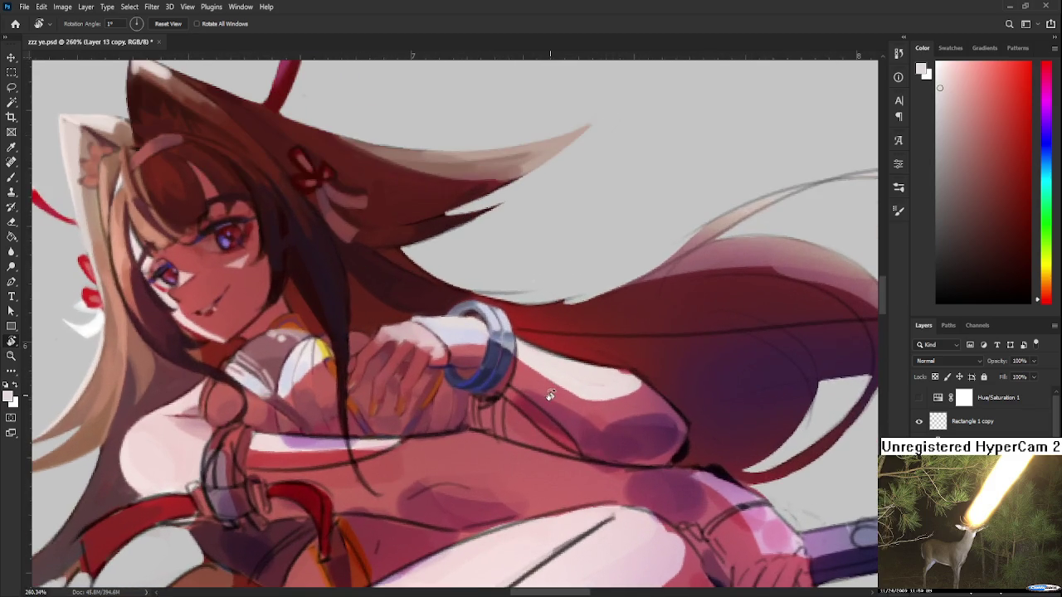
left_click_drag(550, 395, 419, 382)
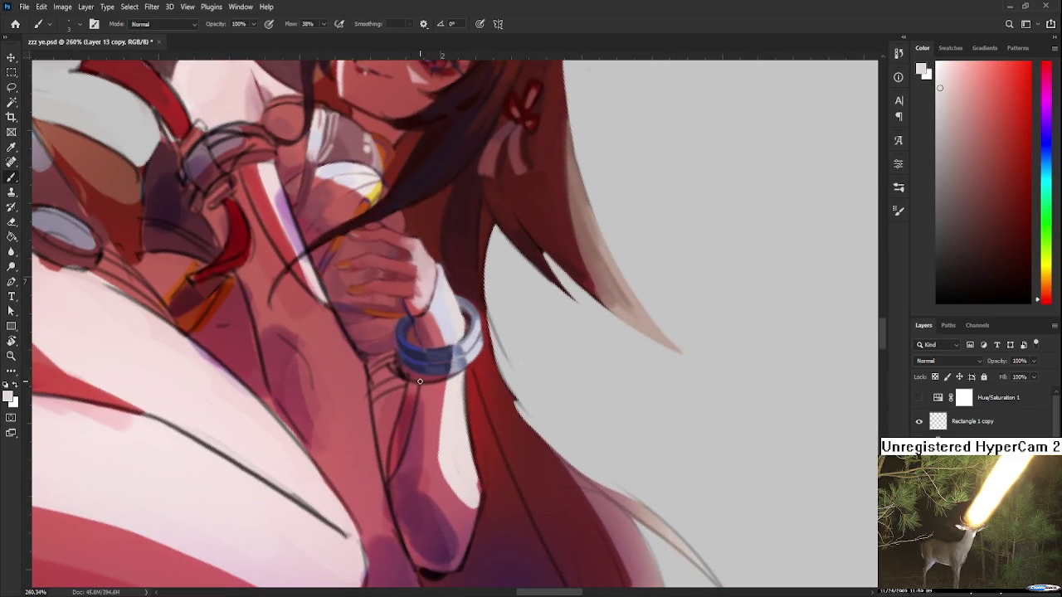
left_click(429, 399, "alt")
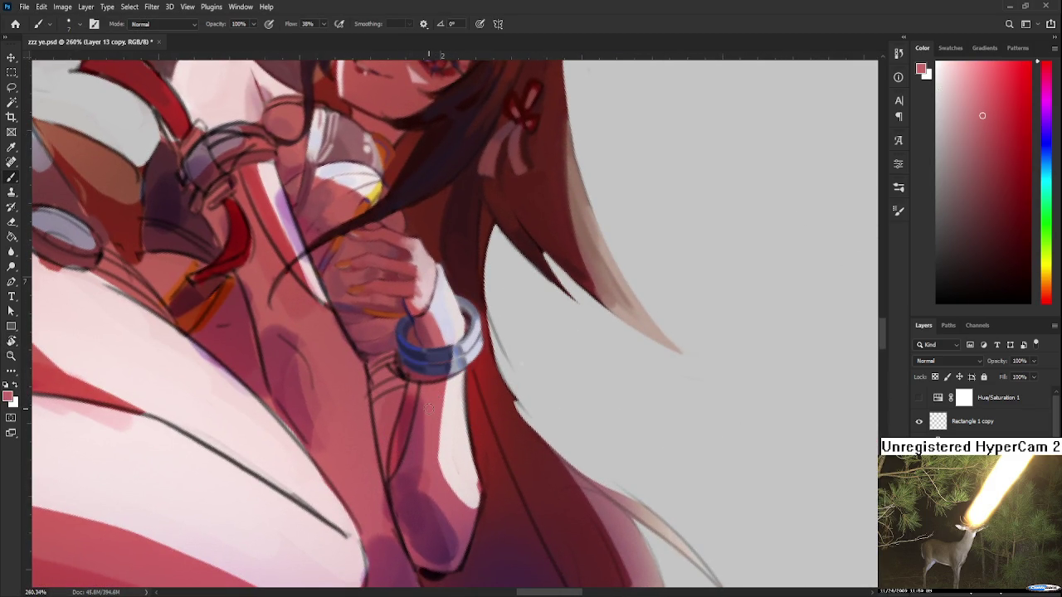
mouse_move(429, 407)
left_mouse_down()
mouse_move(414, 467)
mouse_move(434, 403)
left_mouse_up()
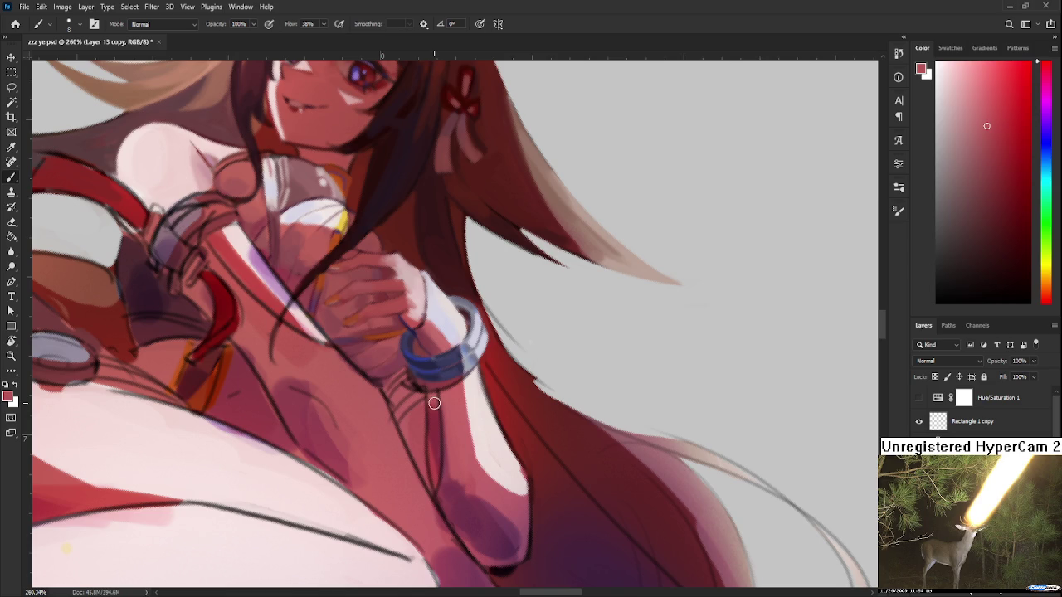
left_click(433, 395, "alt")
left_click_drag(433, 390, 432, 467)
Step: Re-angle the view and pick a slightly different dark red for the arm
left_click(434, 403, "alt")
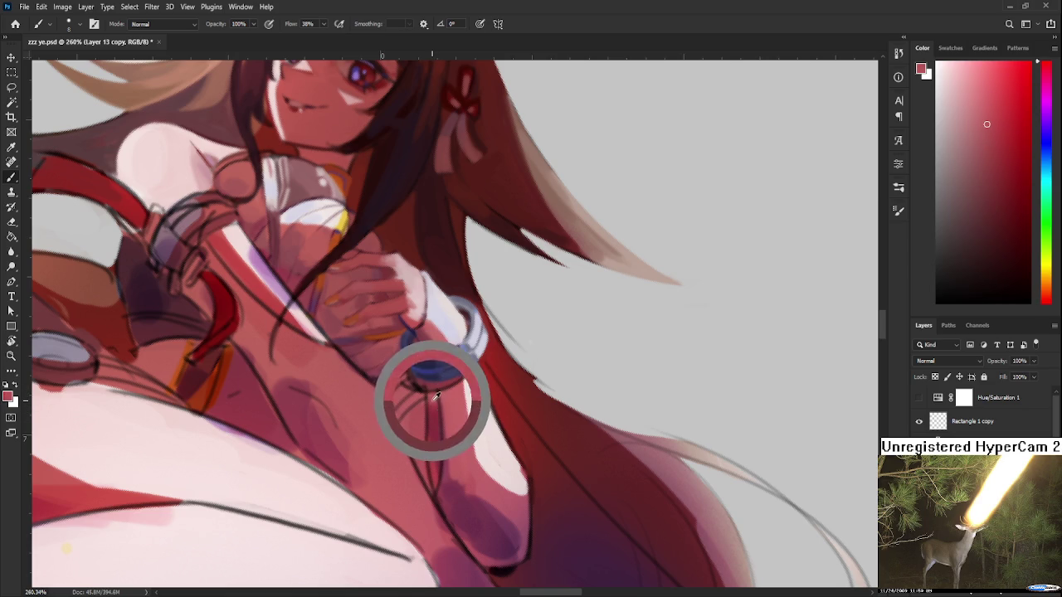
key("r")
mouse_move(435, 441)
left_mouse_down()
mouse_move(576, 387)
mouse_move(571, 366)
mouse_move(434, 444)
mouse_move(495, 463)
left_mouse_up()
scroll(576, 387, "down", 5)
scroll(574, 370, "up", 4)
scroll(574, 371, "up", 2)
scroll(435, 444, "up", 3)
key("b")
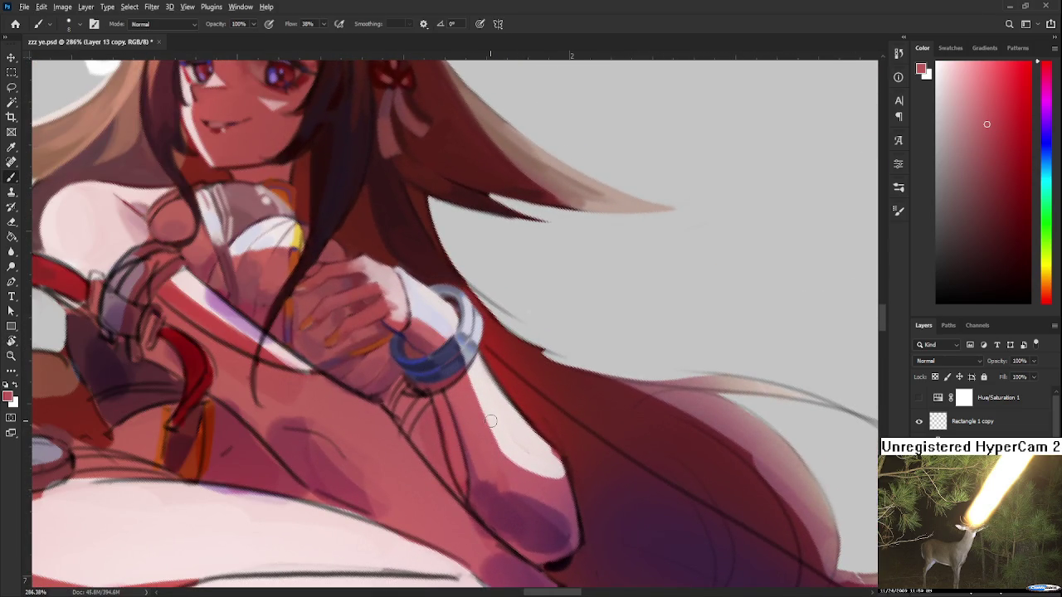
left_click(427, 426, "alt")
left_click(462, 472, "alt")
left_click(472, 497, "alt")
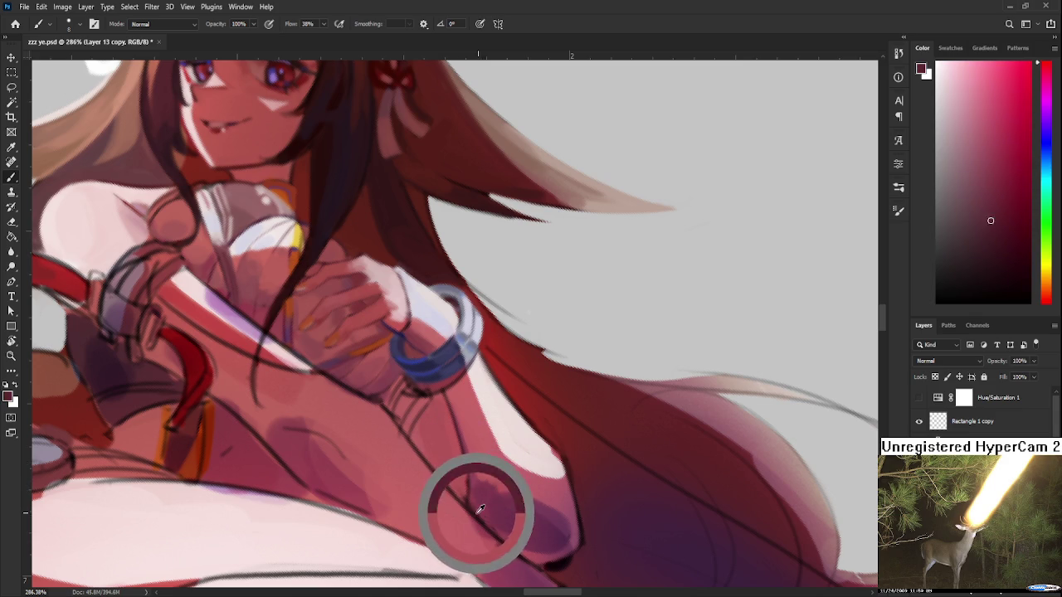
left_click(1010, 253)
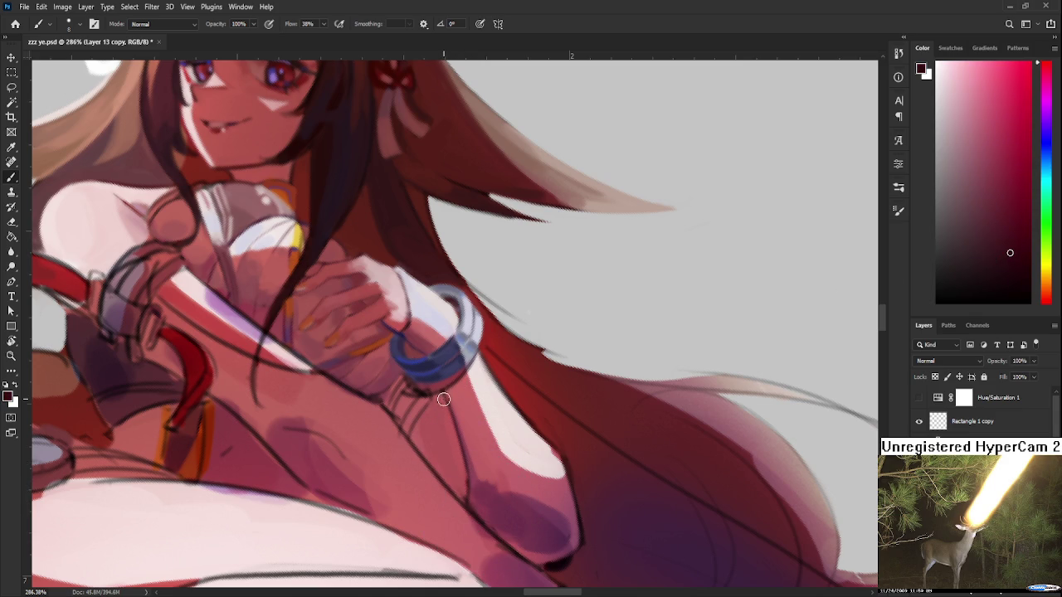
Step: Shrink the brush to size 2 and draw a thin dark line down the arm, redoing it until it looks right
key("bracketleft")
key("bracketleft")
key("bracketleft")
left_click_drag(440, 395, 466, 507)
key("ctrl+z")
left_click_drag(440, 395, 467, 506)
key("ctrl+z")
key("ctrl+z")
left_click_drag(441, 393, 466, 503)
key("ctrl+z")
left_click_drag(440, 395, 466, 503)
Step: Blend light pink over the line and shade the arm below the bracelet darker
left_click(463, 450, "alt")
left_click_drag(449, 406, 464, 490)
left_click(463, 484, "alt")
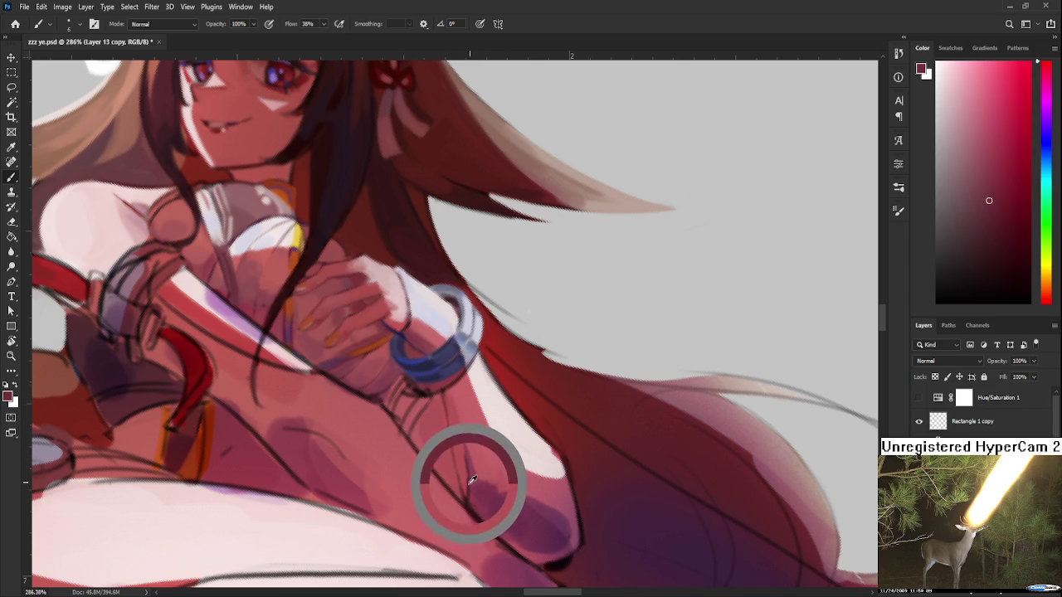
left_click_drag(446, 391, 465, 463)
left_click(464, 427, "alt")
left_click(463, 412, "alt")
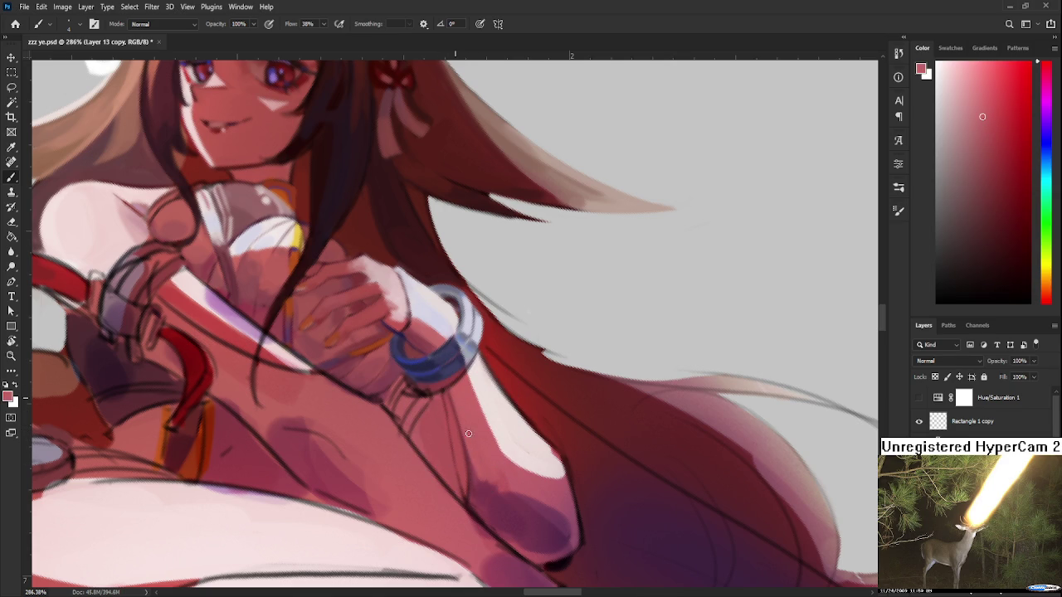
key("r")
left_click_drag(473, 454, 516, 305)
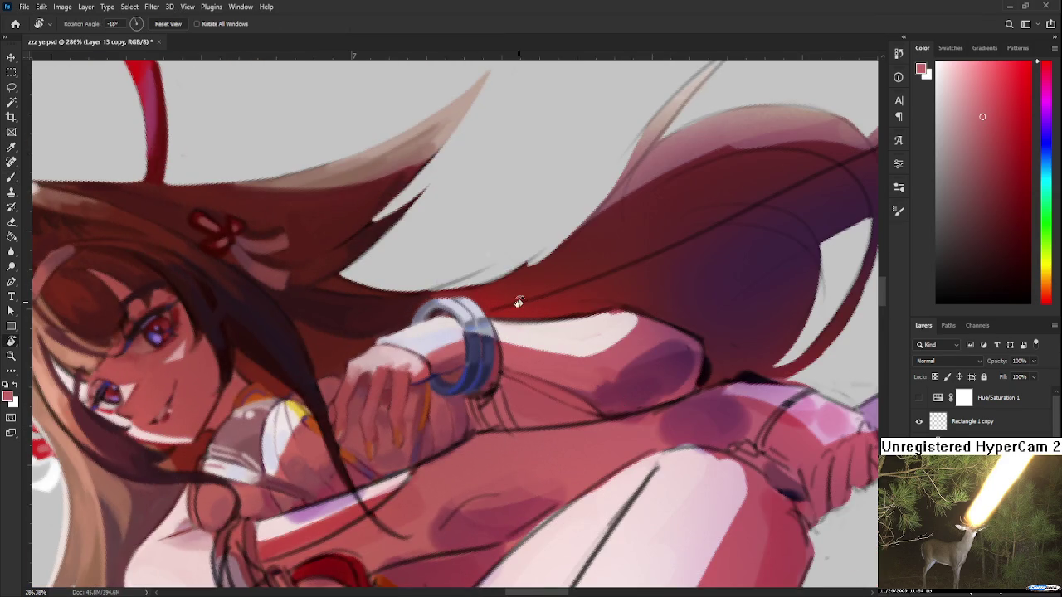
scroll(516, 306, "down", 1)
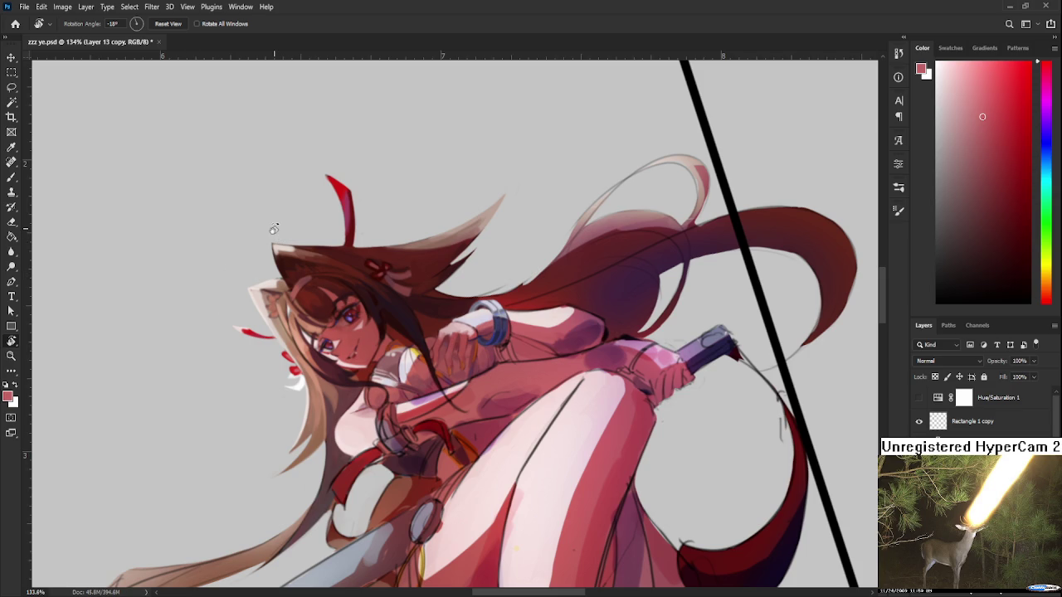
scroll(274, 264, "up", 2)
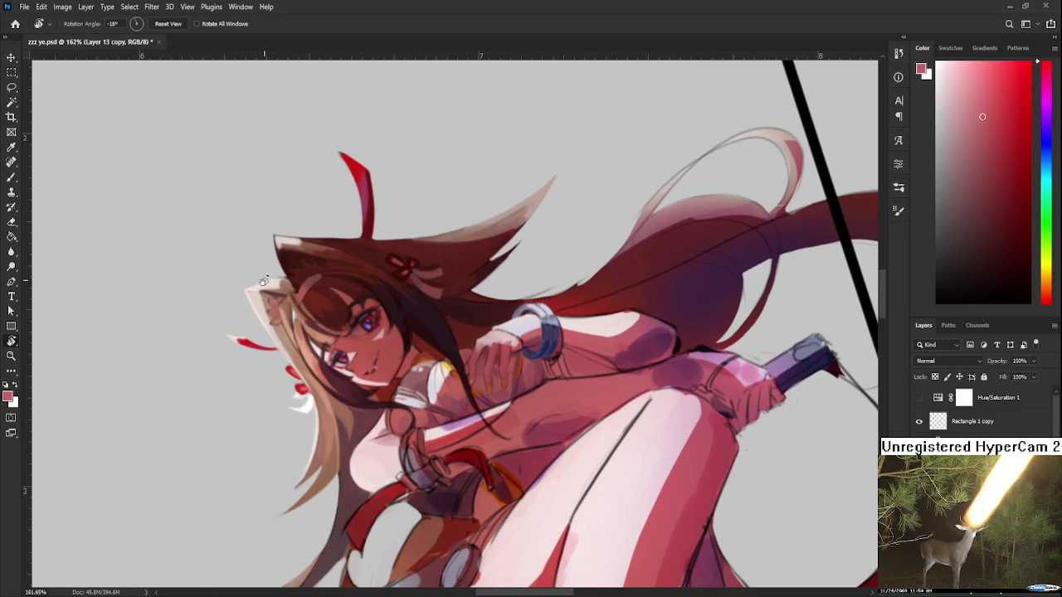
scroll(264, 281, "down", 2)
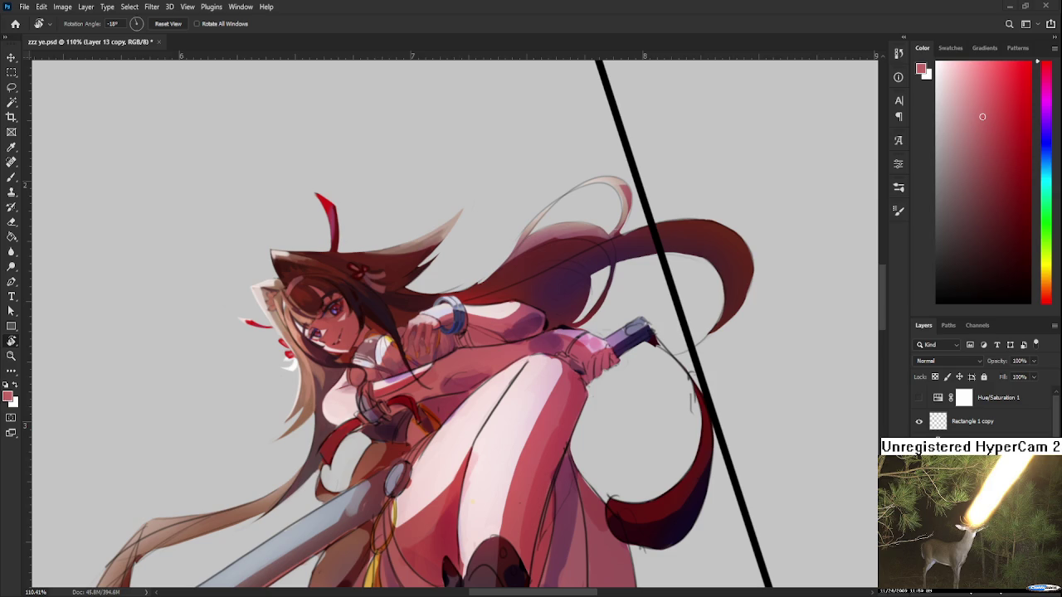
scroll(463, 331, "up", 2)
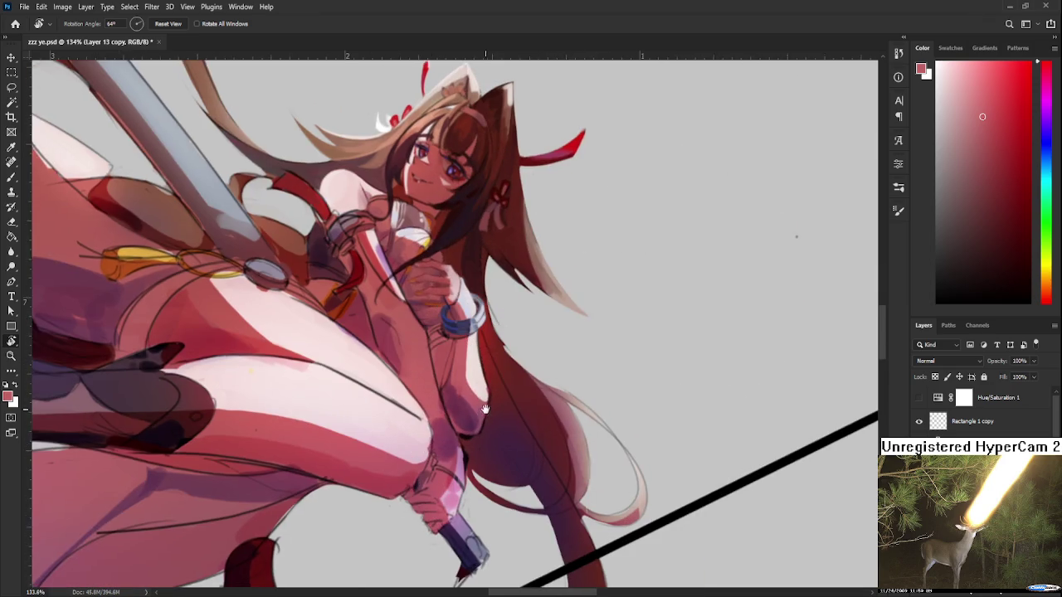
left_click_drag(551, 362, 768, 267)
left_click(429, 402, "alt")
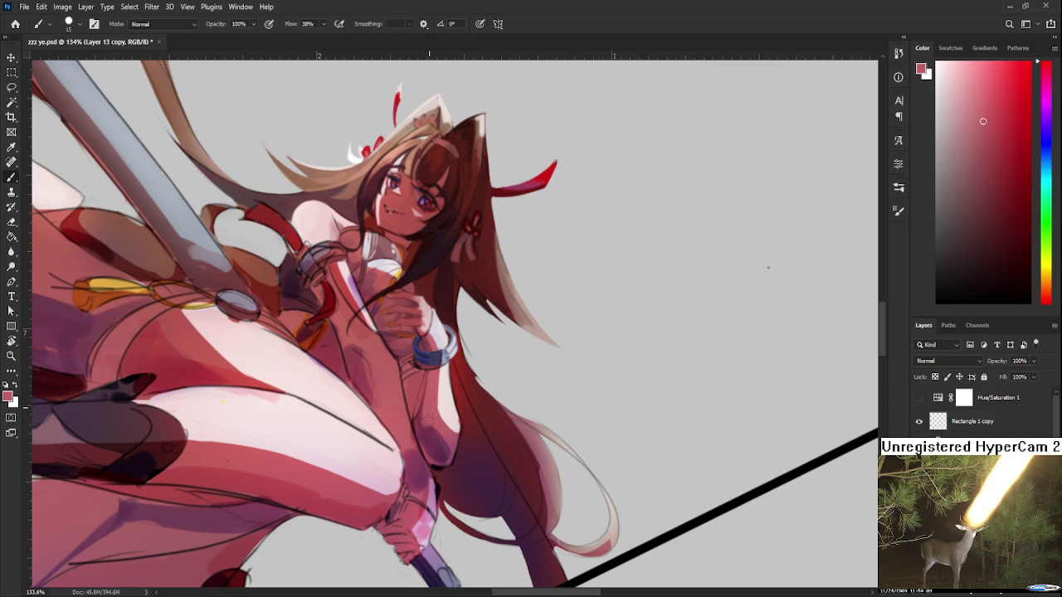
left_click(447, 431, "alt")
left_click(452, 442, "alt")
left_click(431, 426, "alt")
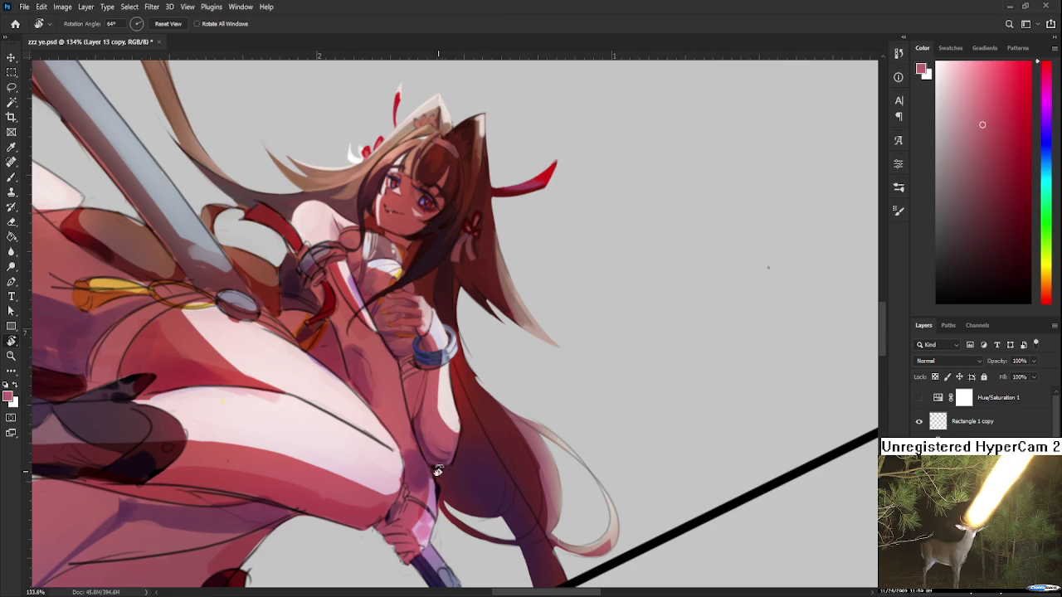
left_click_drag(429, 427, 414, 448)
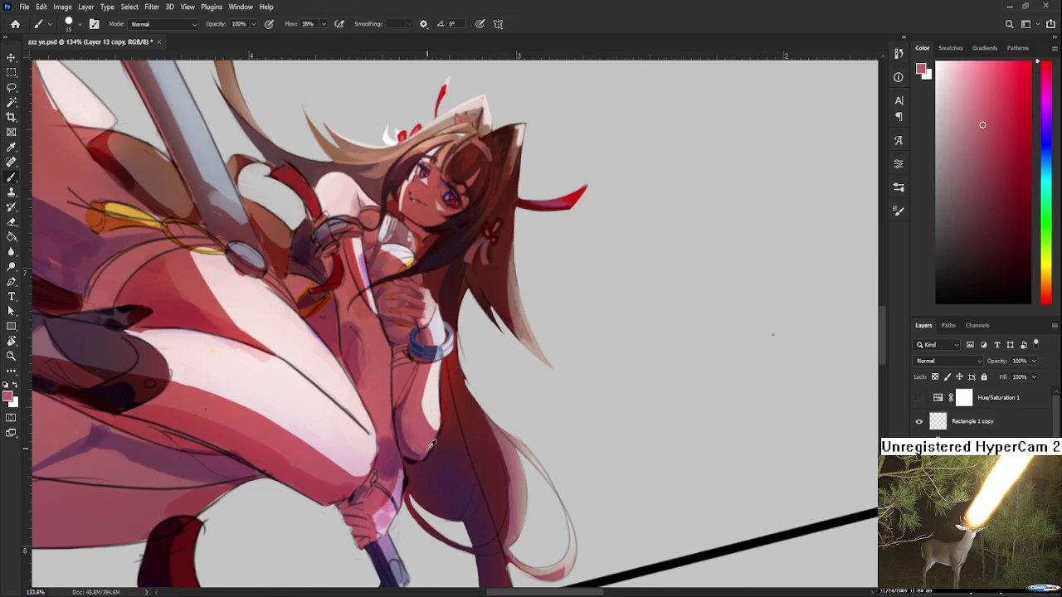
left_click(412, 449, "alt")
left_click(416, 434, "alt")
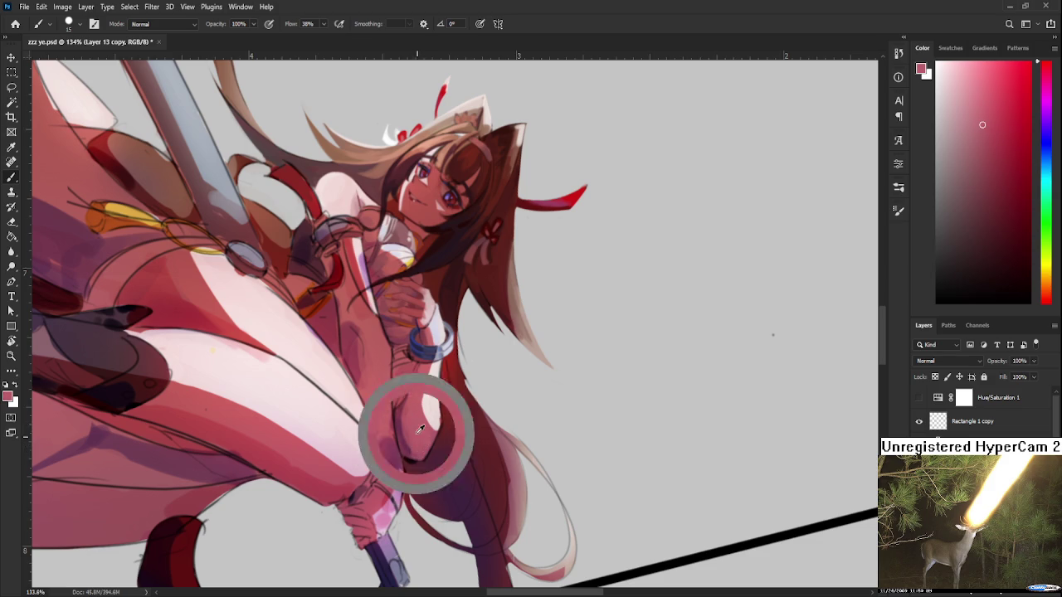
left_click(406, 415, "alt")
left_click(415, 417, "alt")
left_click(404, 412, "alt")
left_click(412, 427, "alt")
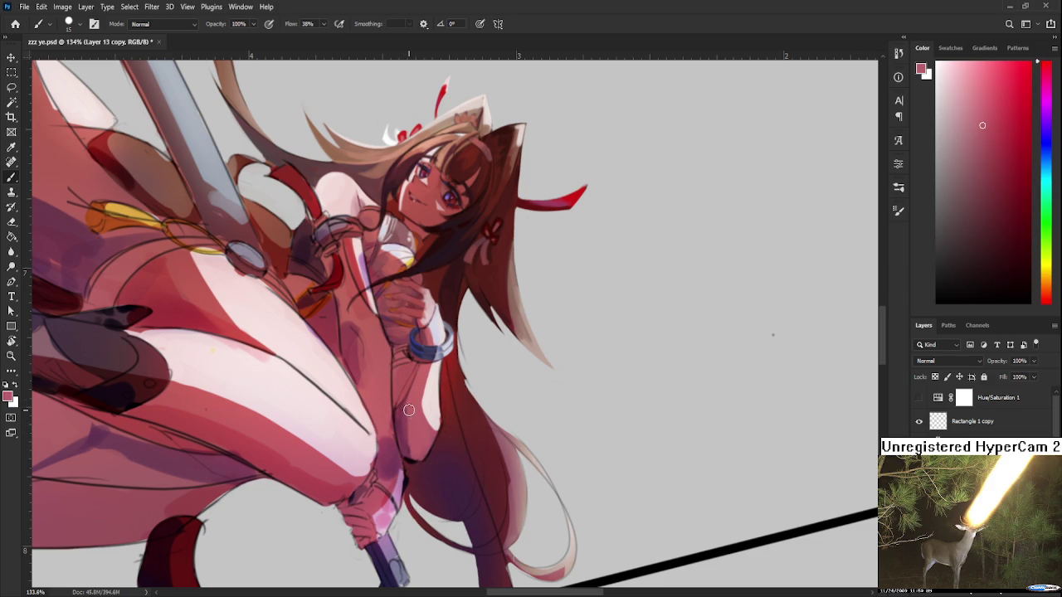
key("r")
mouse_move(409, 404)
left_mouse_down()
mouse_move(437, 440)
mouse_move(458, 381)
left_mouse_up()
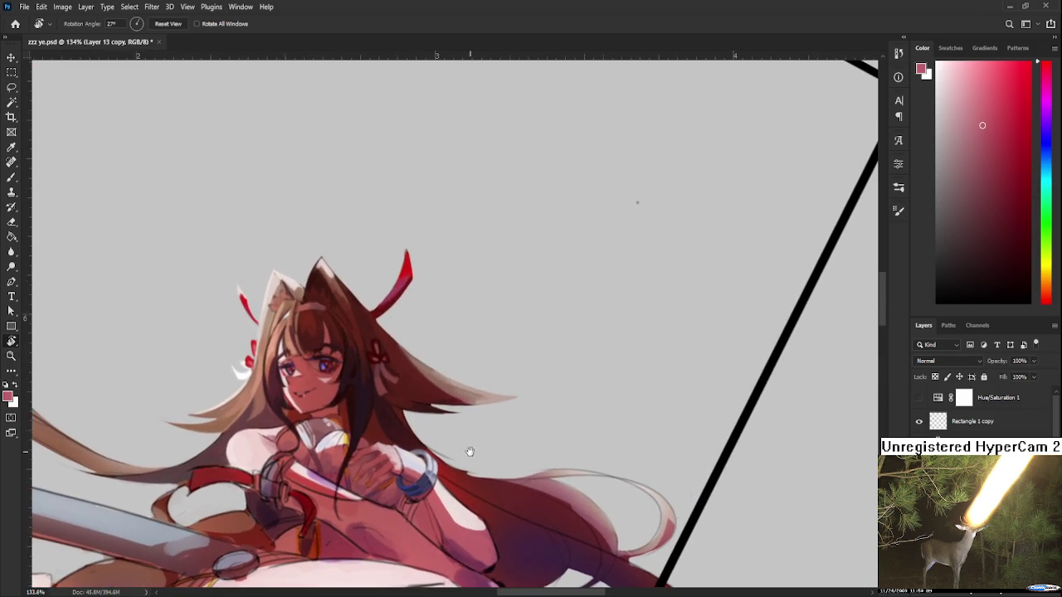
Step: Straighten the canvas view back to 0° and zoom out
left_click_drag(467, 450, 532, 426)
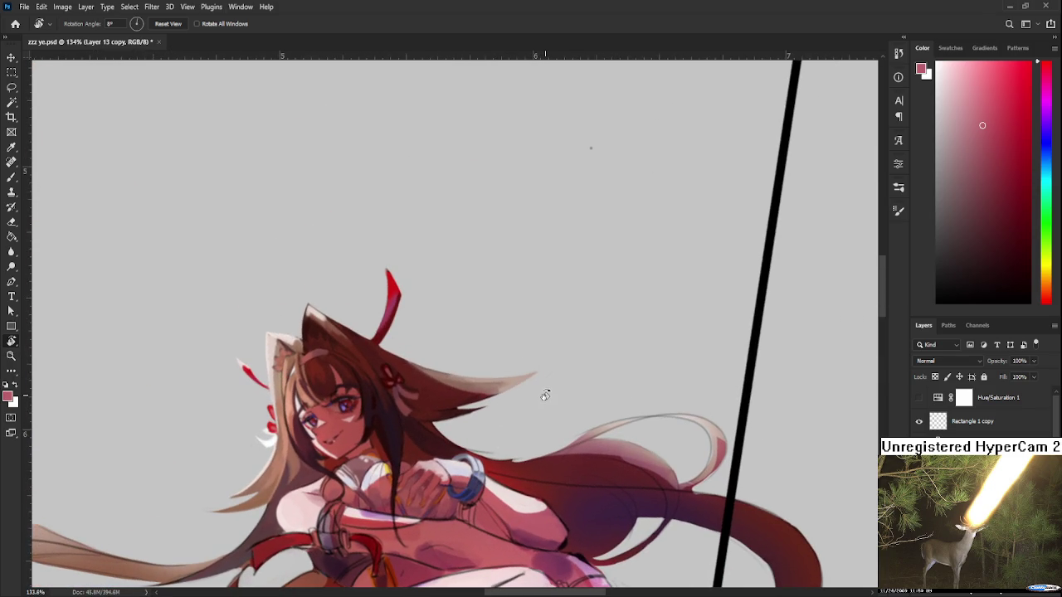
scroll(544, 395, "down", 1)
scroll(544, 394, "down", 3)
scroll(540, 394, "down", 2)
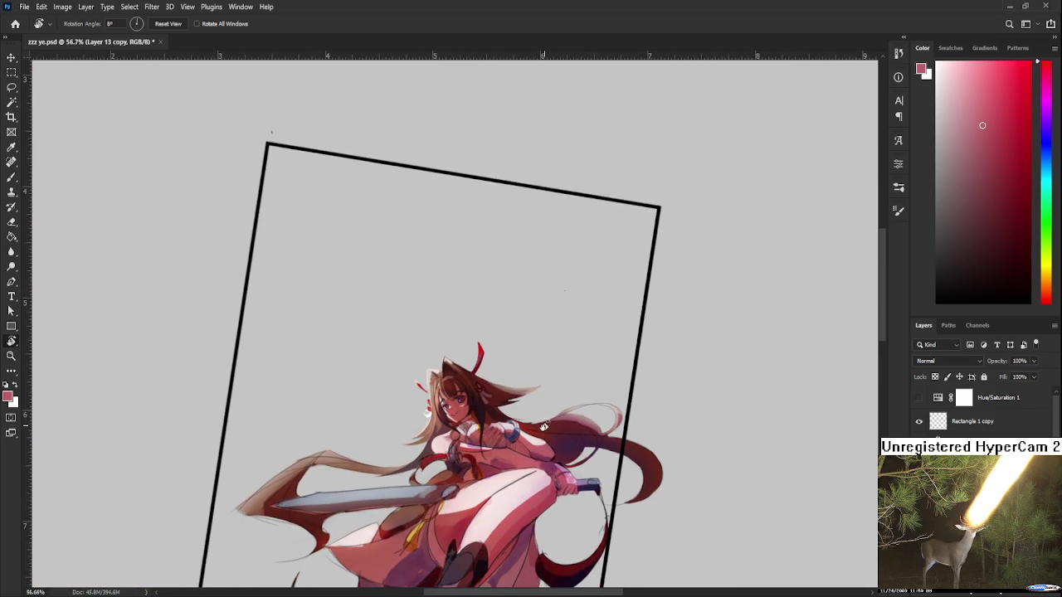
left_click_drag(547, 424, 578, 425)
scroll(429, 376, "left", 2)
scroll(429, 377, "up", 1)
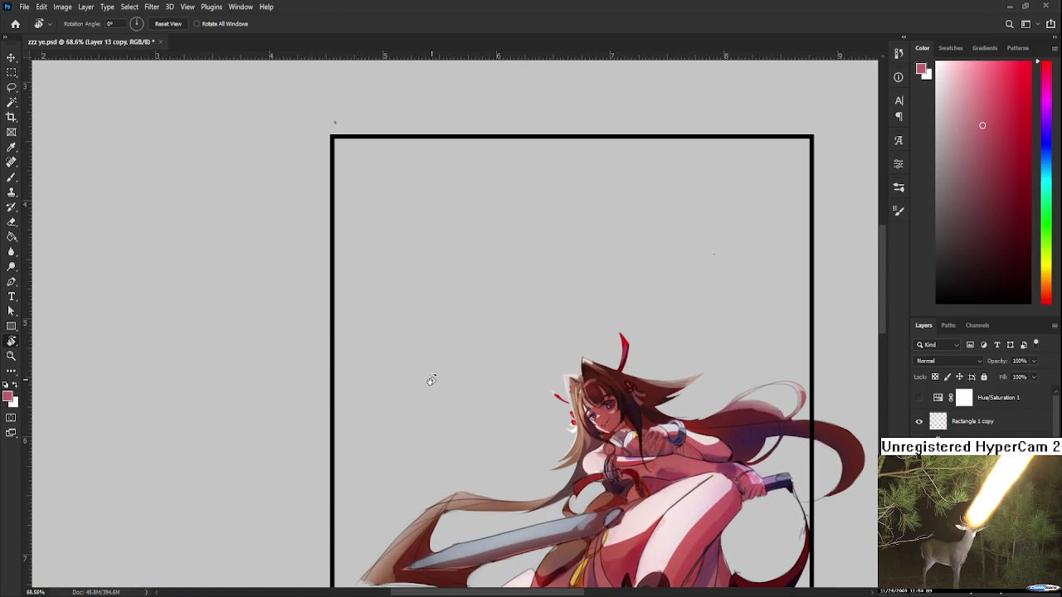
Step: Set the brush to size 10 and draw a vertical stroke with a top bar left of the girl
key("b")
key("bracketleft")
mouse_move(411, 390)
left_mouse_down()
mouse_move(410, 334)
mouse_move(432, 329)
mouse_move(448, 347)
mouse_move(453, 335)
mouse_move(466, 340)
mouse_move(462, 329)
mouse_move(463, 382)
left_mouse_up()
key("ctrl+z")
key("ctrl+z")
key("ctrl+z")
key("ctrl+z")
key("ctrl+z")
Step: Close the pink sketch into a box, then lasso-select it and delete it
left_click_drag(449, 343, 453, 385)
key("ctrl+z")
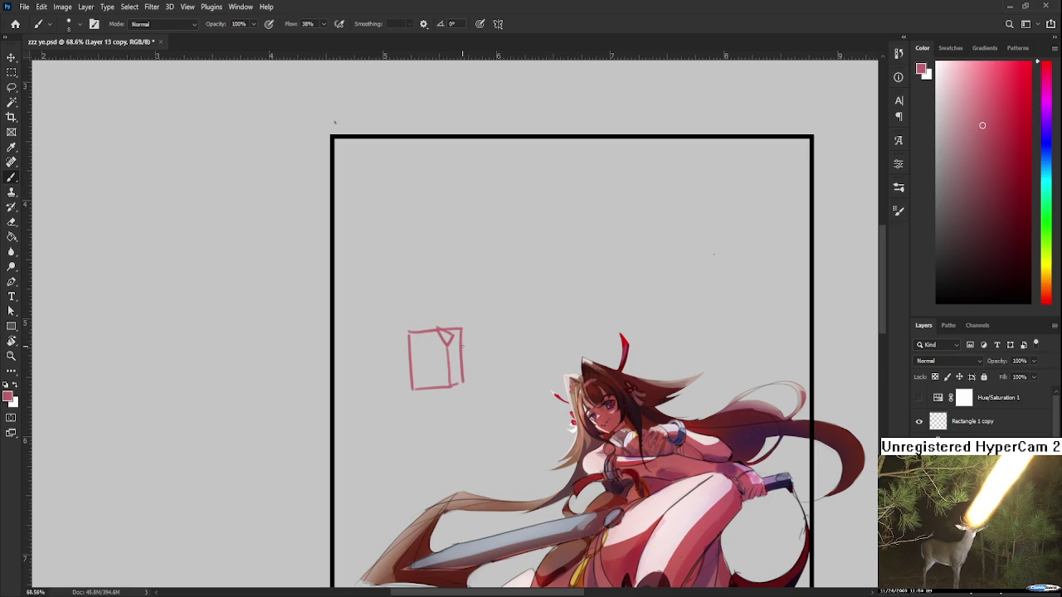
scroll(461, 336, "up", 1)
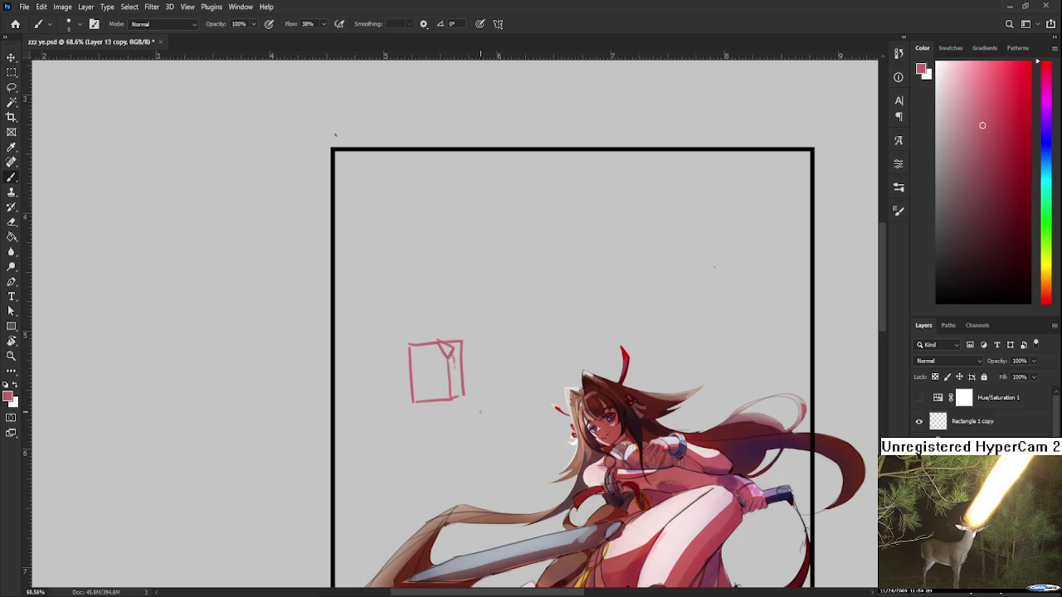
key("l")
mouse_move(444, 448)
left_mouse_down()
mouse_move(448, 291)
mouse_move(465, 444)
left_mouse_up()
key("Delete")
Step: Deselect the lasso selection with Ctrl+D
key("ctrl+d")
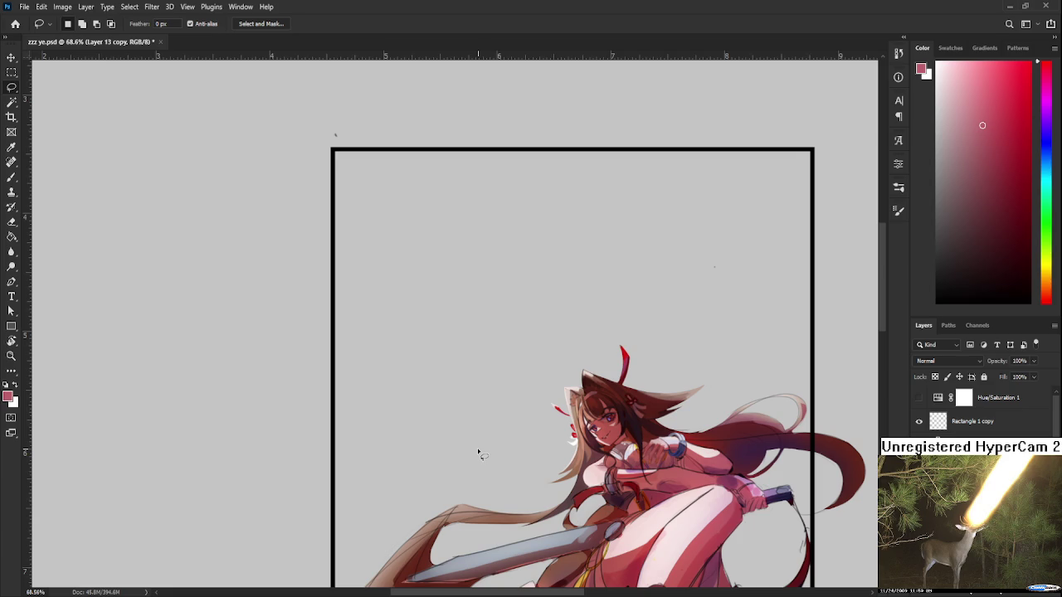
scroll(656, 495, "up", 5)
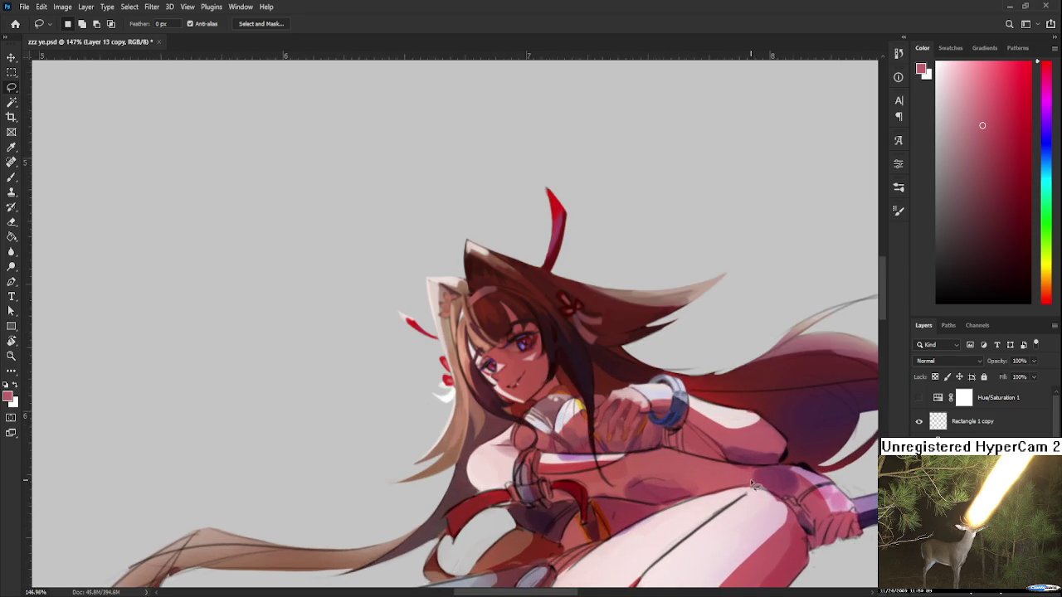
Step: Tilt the view and paint lighter pink down the skin under the bracelet
key("r")
left_click_drag(656, 495, 442, 484)
scroll(477, 491, "up", 3)
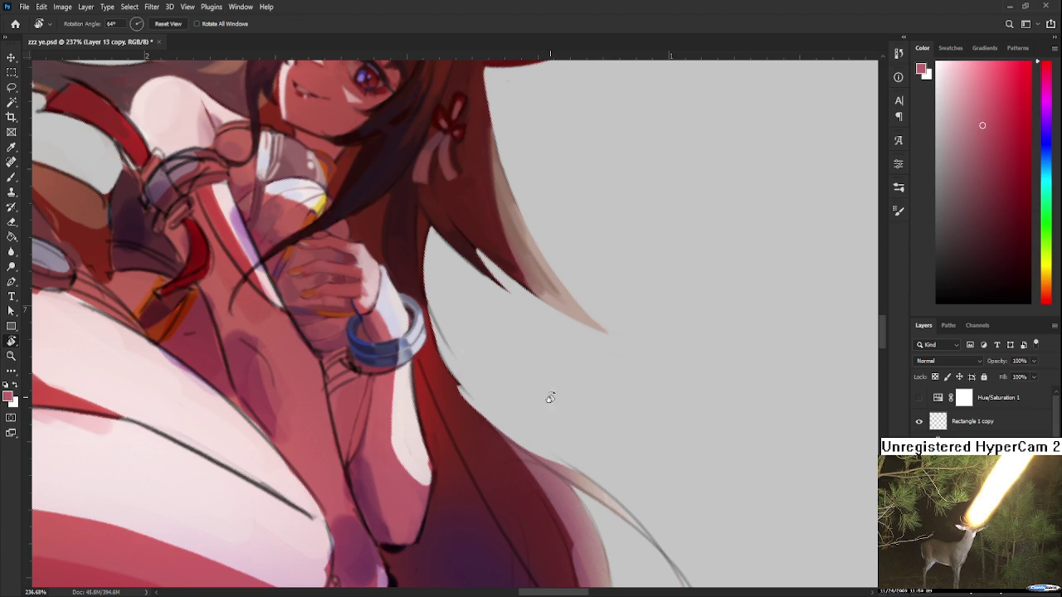
scroll(470, 398, "down", 2)
key("b")
left_click(389, 453, "alt")
left_click(403, 425, "alt")
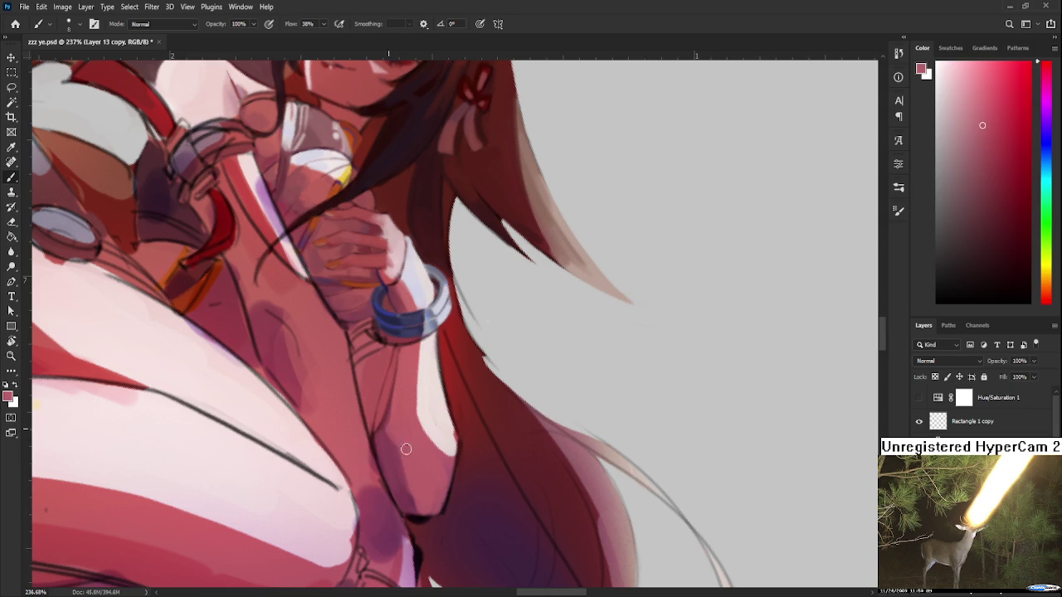
left_click(409, 418, "alt")
mouse_move(395, 437)
left_mouse_down()
mouse_move(427, 512)
mouse_move(409, 489)
mouse_move(430, 505)
left_mouse_up()
left_click(403, 469, "alt")
Step: Sample darker and lighter skin tones, then zoom out and re-angle the view upright
left_click(396, 491, "alt")
left_click(398, 483, "alt")
left_click(432, 504, "alt")
key("ctrl+0")
key("r")
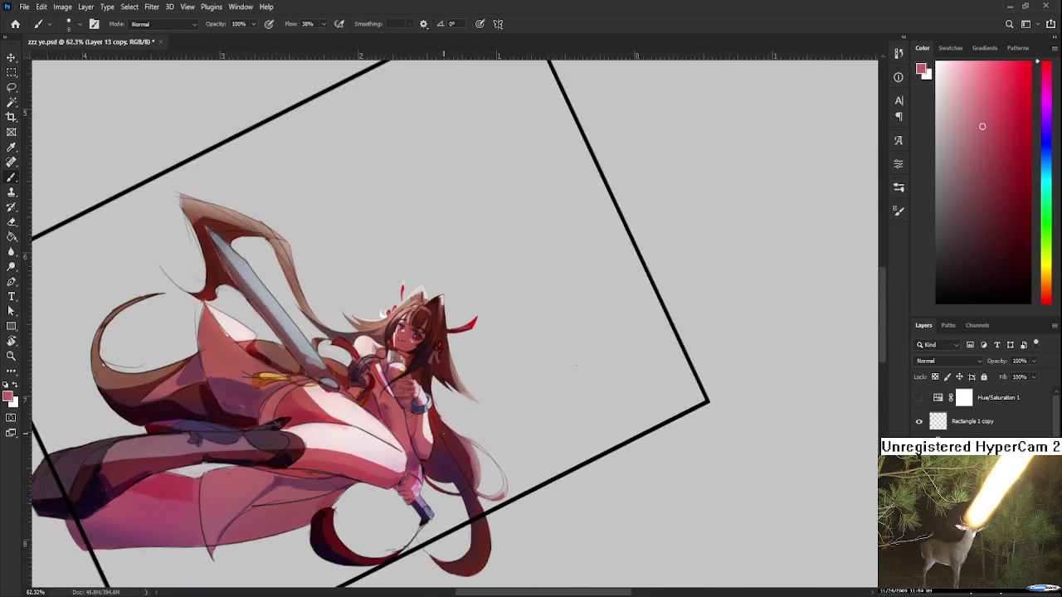
left_click_drag(445, 500, 538, 321)
scroll(539, 320, "up", 3)
scroll(540, 321, "up", 3)
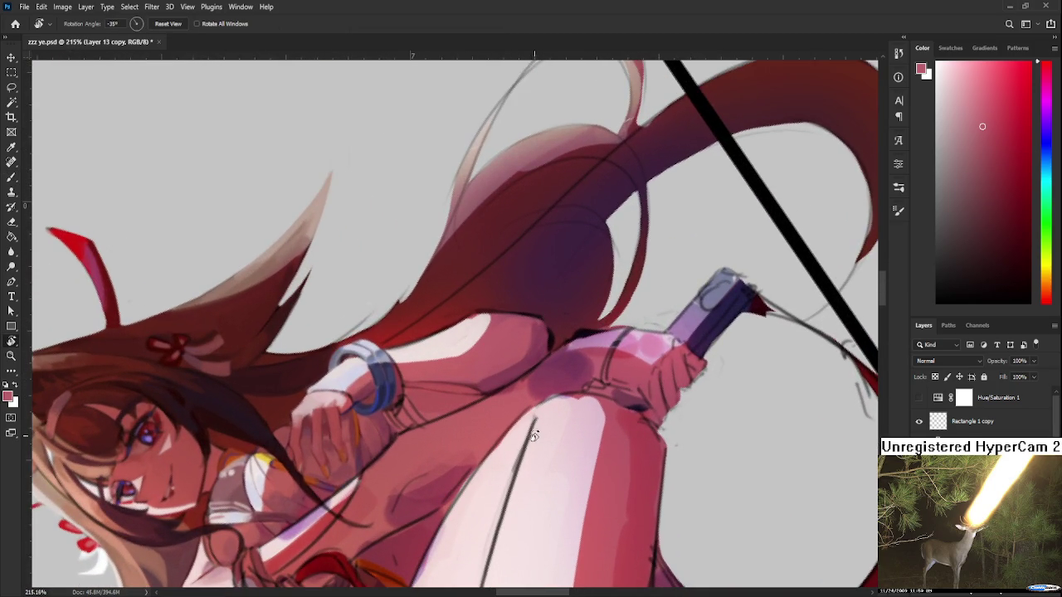
left_click_drag(560, 402, 453, 422)
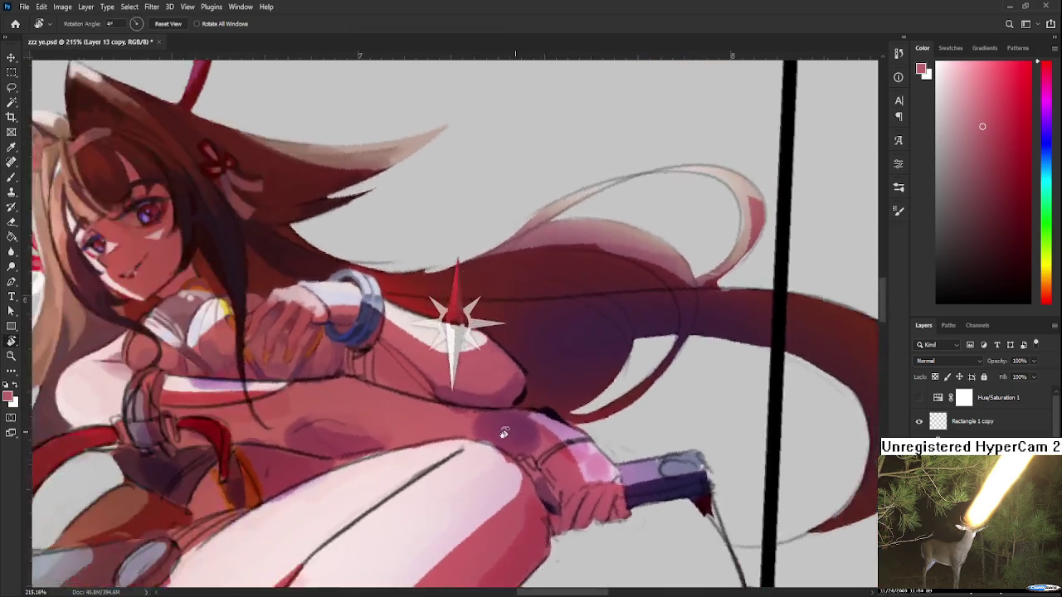
Step: Sample and compare lighter and darker skin tones from the arm
key("b")
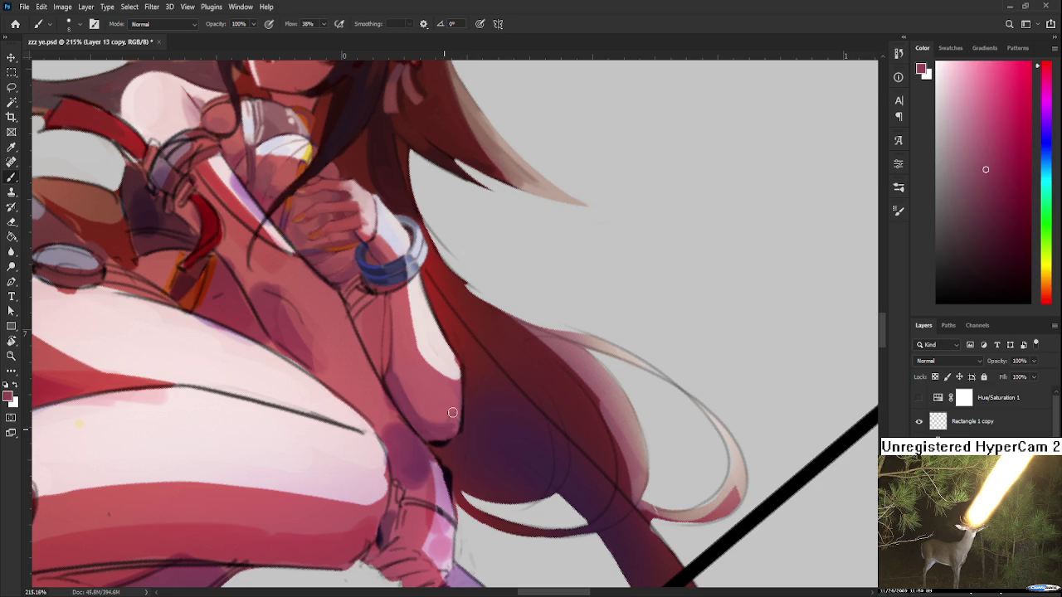
left_click(456, 407, "alt")
left_click(452, 400, "alt")
left_click(456, 391, "alt")
left_click(454, 416, "alt")
left_click(459, 392, "alt")
left_click(454, 416, "alt")
Step: Tilt the view slightly and pick a darker red colour
key("r")
left_click_drag(488, 414, 429, 431)
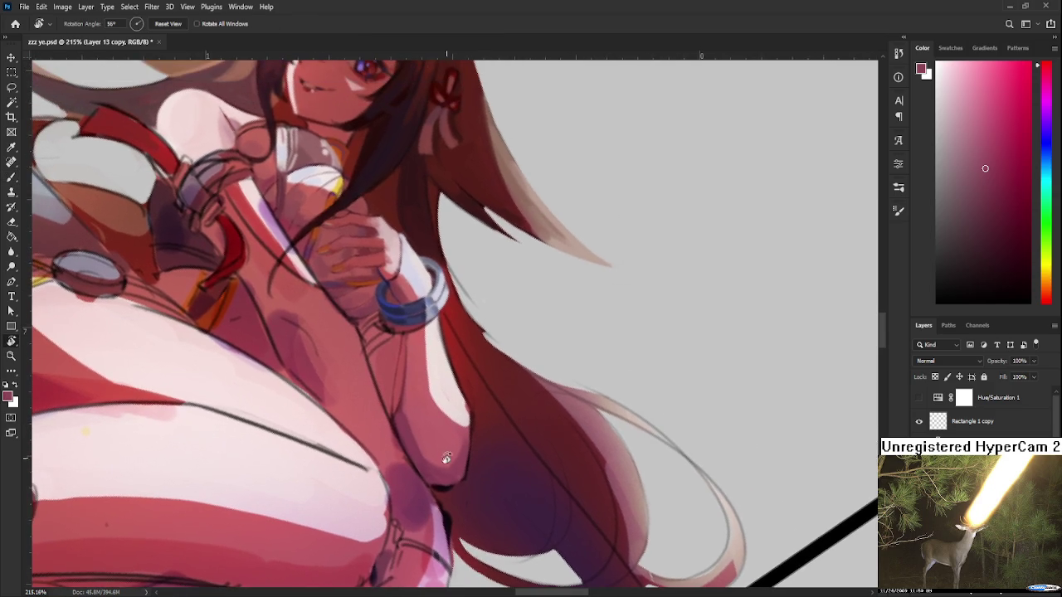
key("b")
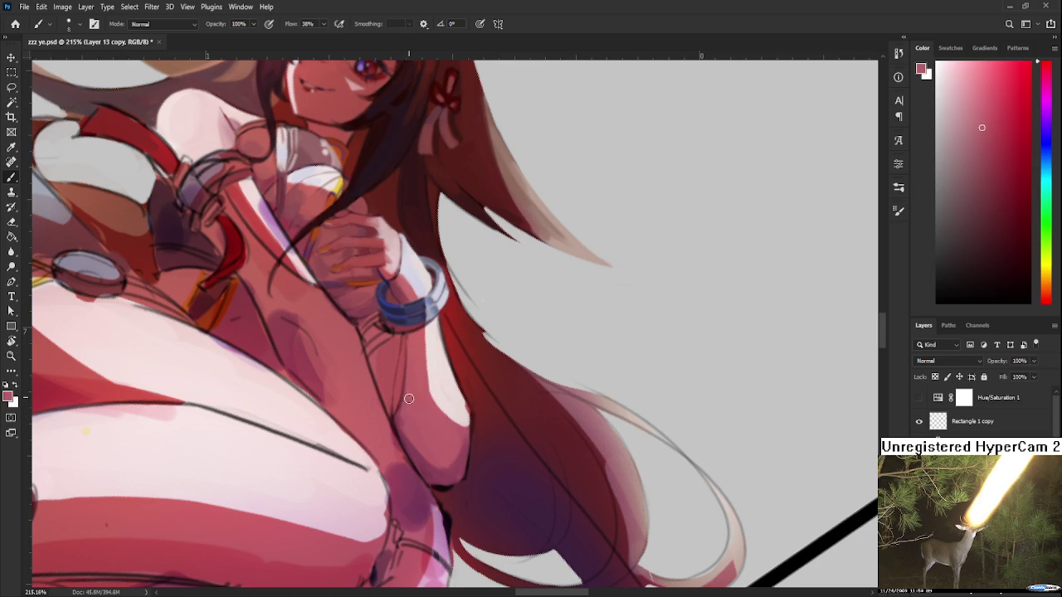
left_click_drag(415, 406, 446, 443)
left_click(451, 423, "alt")
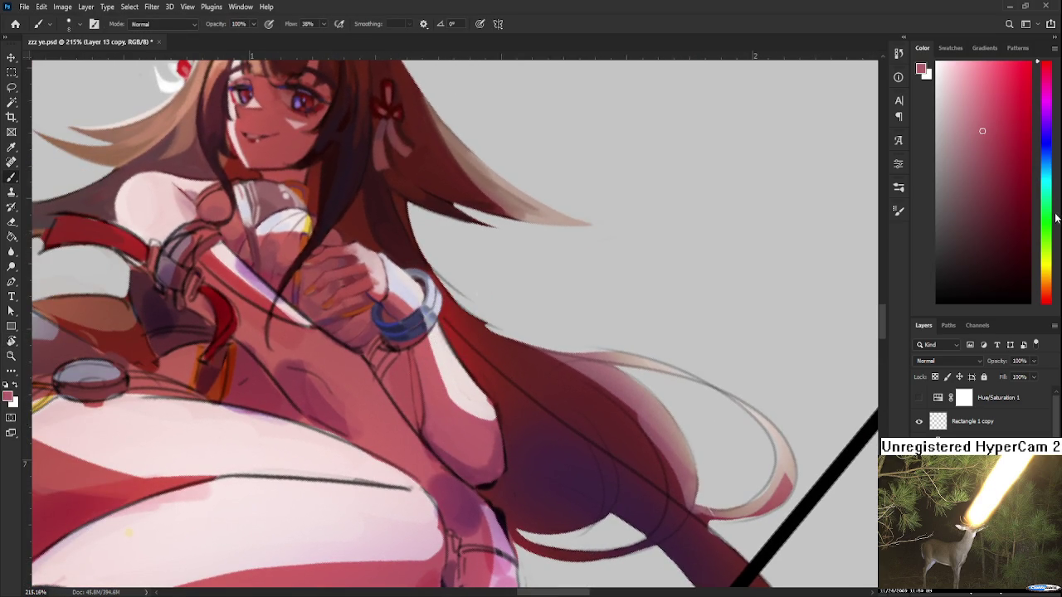
left_click(999, 198)
Step: Rotate the canvas and sample lighter pink skin tones
key("r")
mouse_move(413, 417)
left_mouse_down()
mouse_move(503, 428)
mouse_move(416, 365)
left_mouse_up()
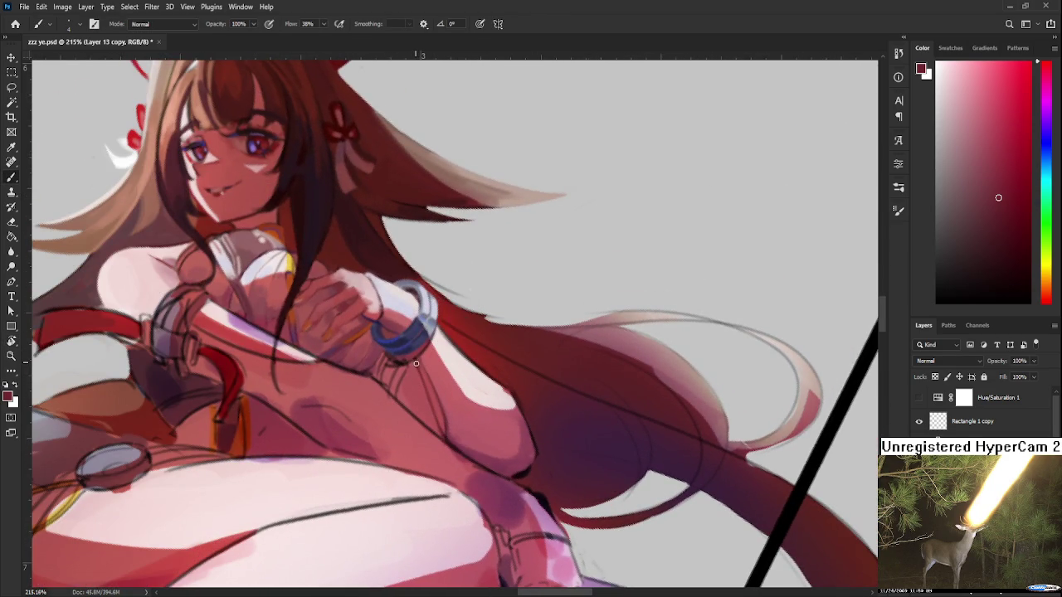
left_click(419, 369, "alt")
left_click(419, 367, "alt")
left_click(438, 428, "alt")
Step: Rotate toward the bracelet and sample its blue plus a pinkish red from the skin
key("r")
left_click_drag(473, 366, 490, 376)
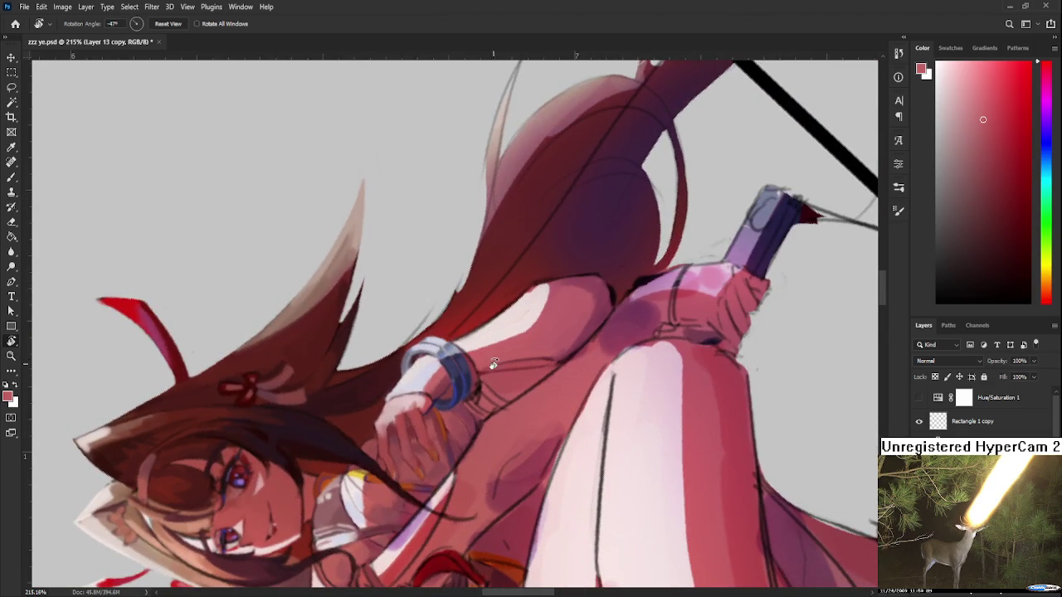
scroll(491, 376, "up", 3)
scroll(490, 376, "up", 2)
mouse_move(566, 394)
left_mouse_down()
mouse_move(435, 345)
mouse_move(415, 360)
left_mouse_up()
key("b")
left_click(387, 357, "alt")
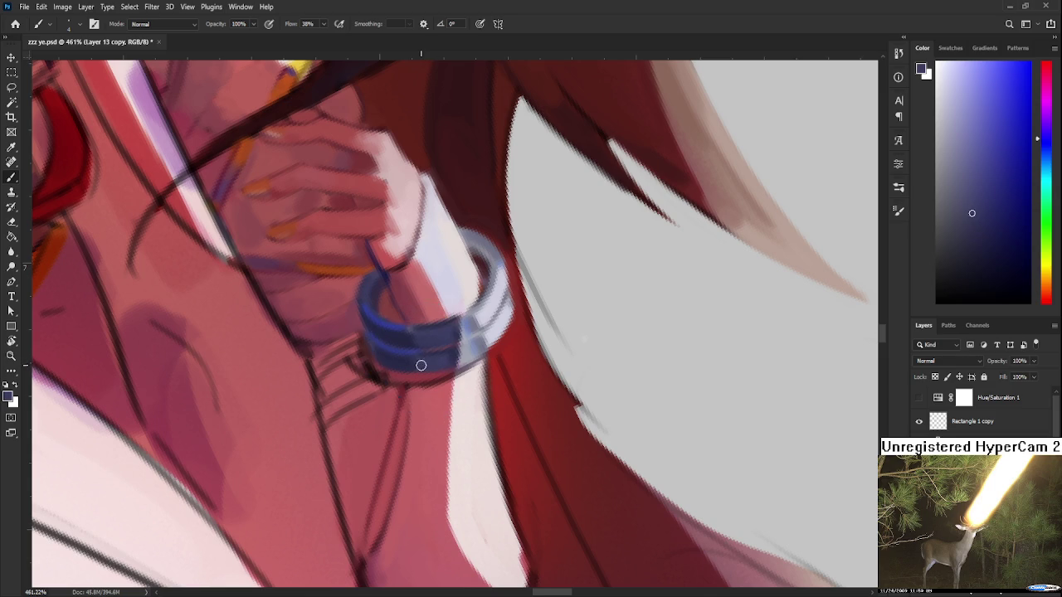
left_click(407, 389, "alt")
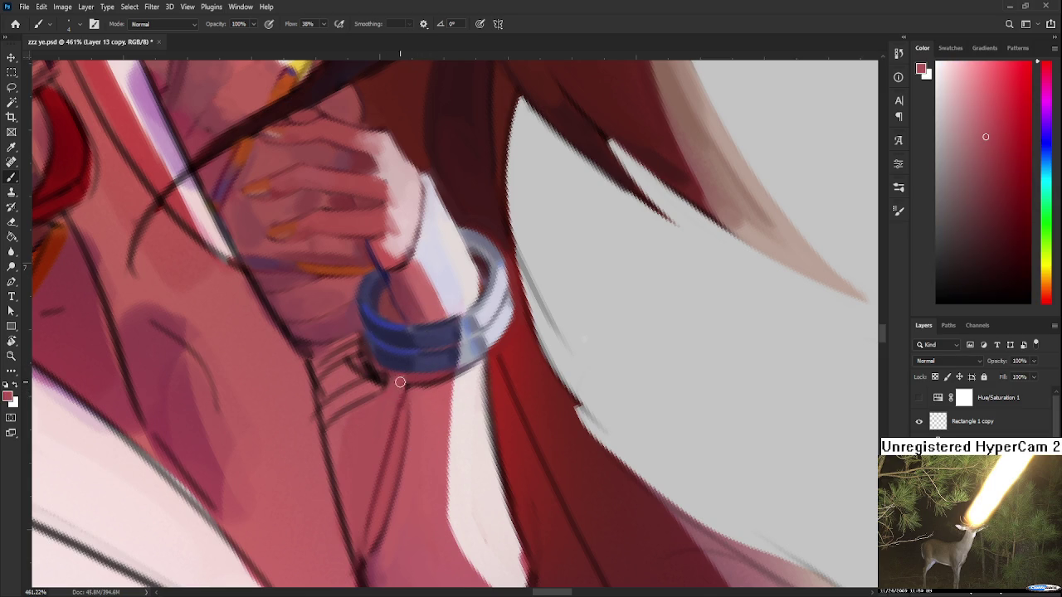
left_click(416, 392, "alt")
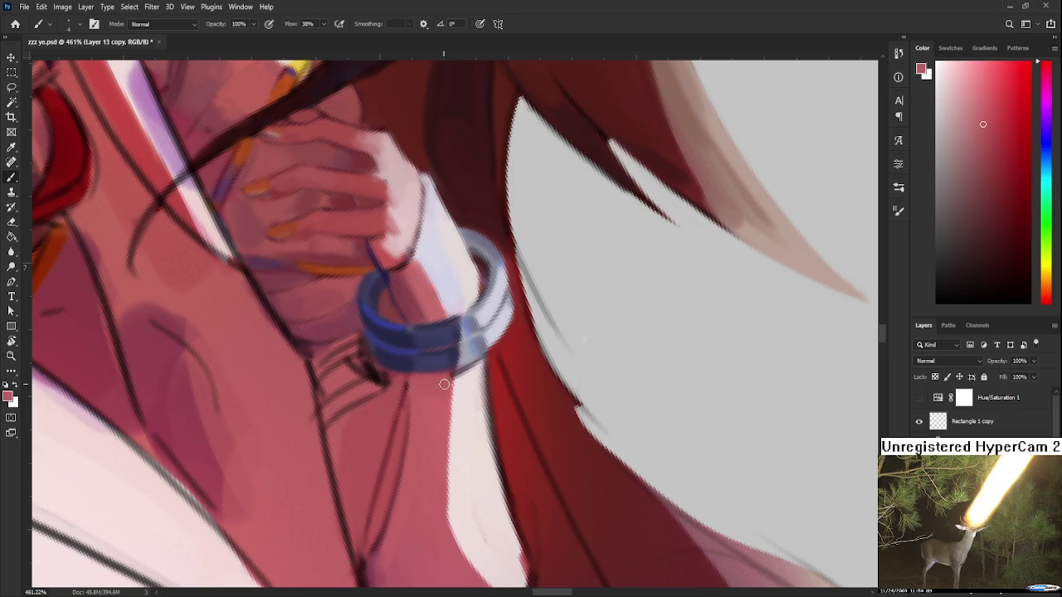
Step: Rotate the canvas so the arm lies horizontal
key("r")
left_click_drag(430, 430, 583, 374)
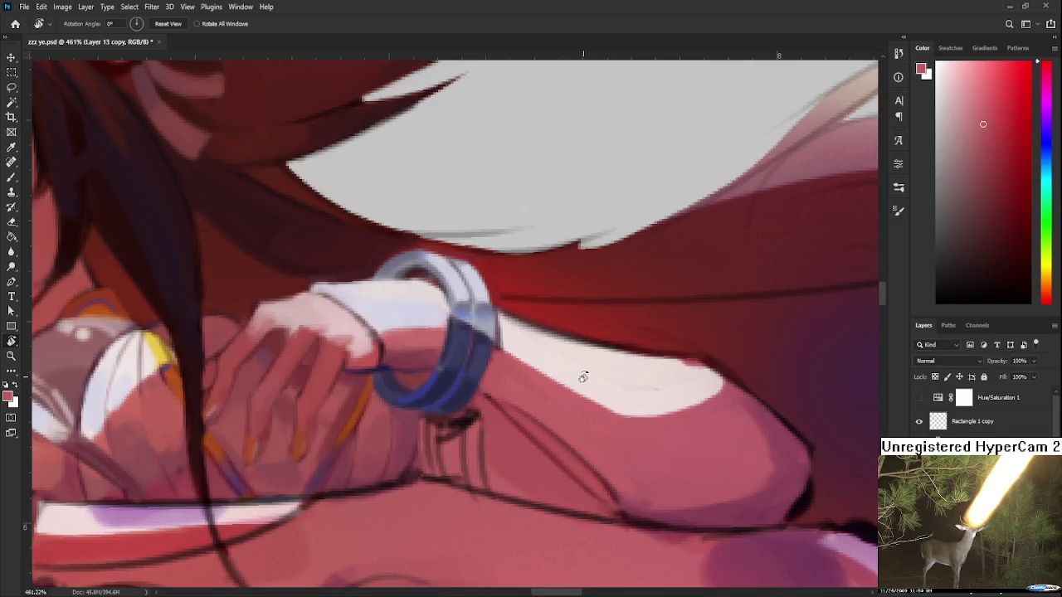
scroll(583, 376, "down", 1)
scroll(581, 394, "down", 1)
scroll(580, 405, "down", 1)
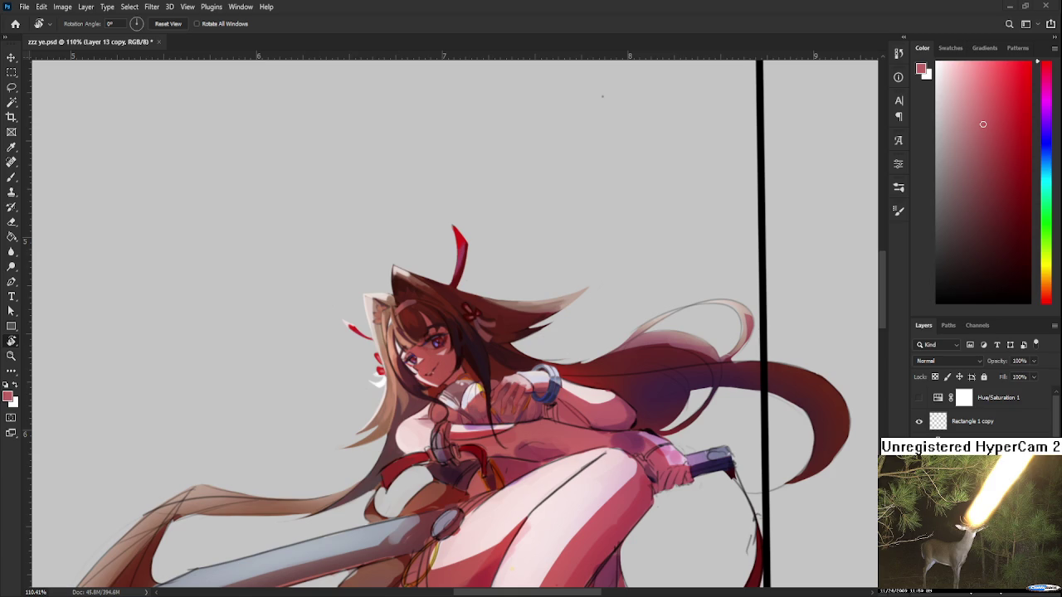
Step: Rotate the canvas and sample several lighter and darker skin shades from the forearm
scroll(501, 415, "up", 3)
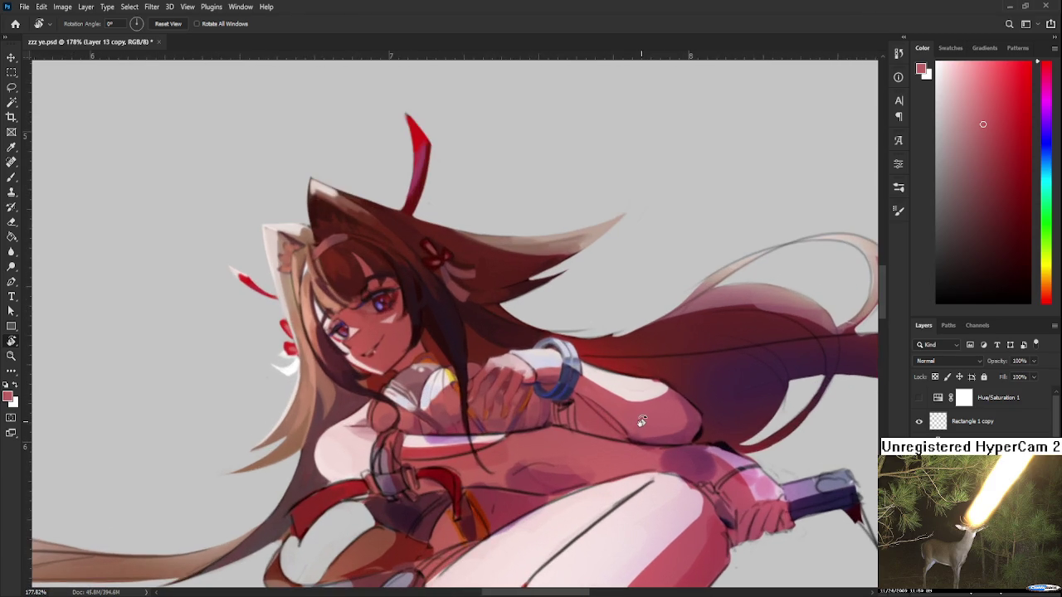
left_click_drag(631, 430, 432, 390)
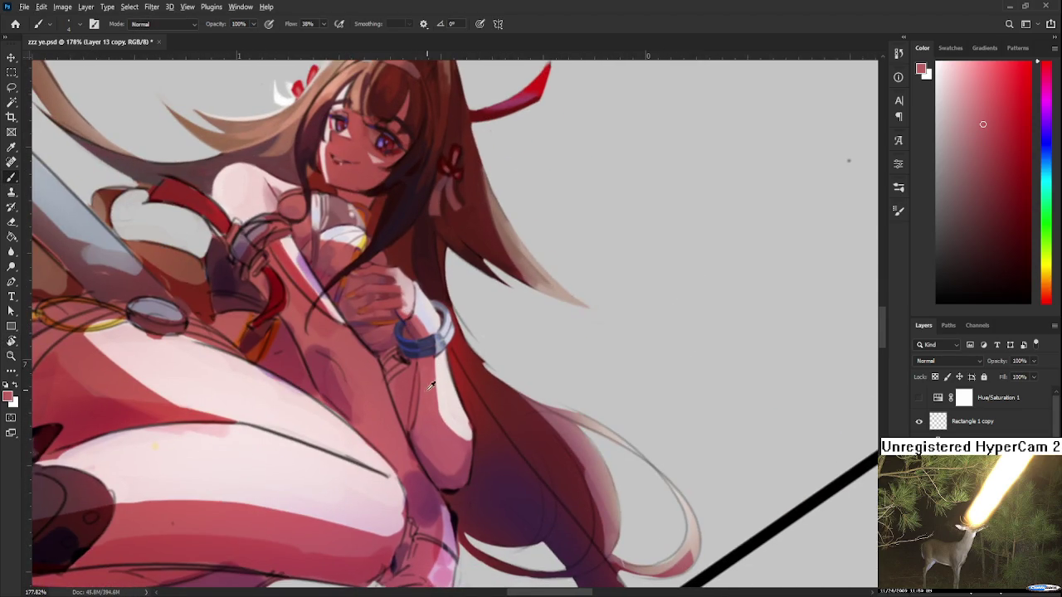
left_click(423, 435, "alt")
left_click(428, 442, "alt")
left_click(428, 438, "alt")
left_click(428, 440, "alt")
left_click(429, 440, "alt")
left_click(416, 433, "alt")
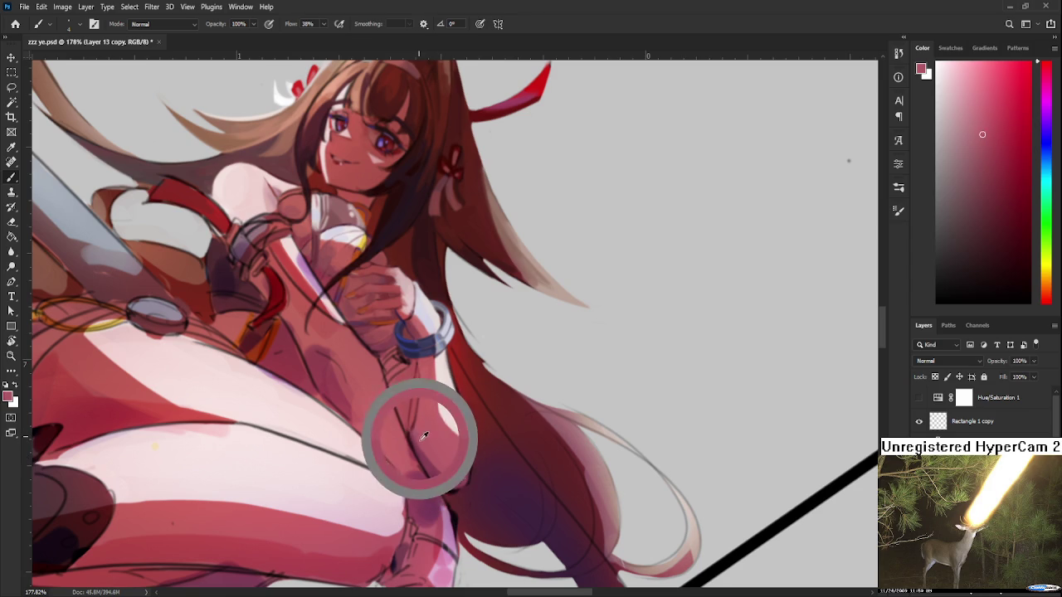
left_click(425, 412, "alt")
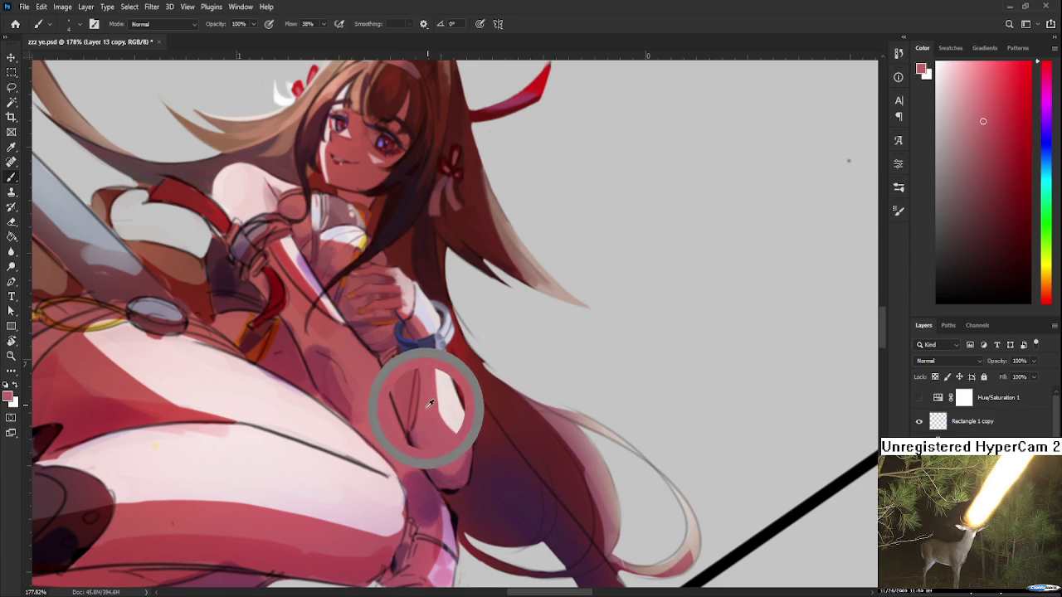
left_click(426, 423, "alt")
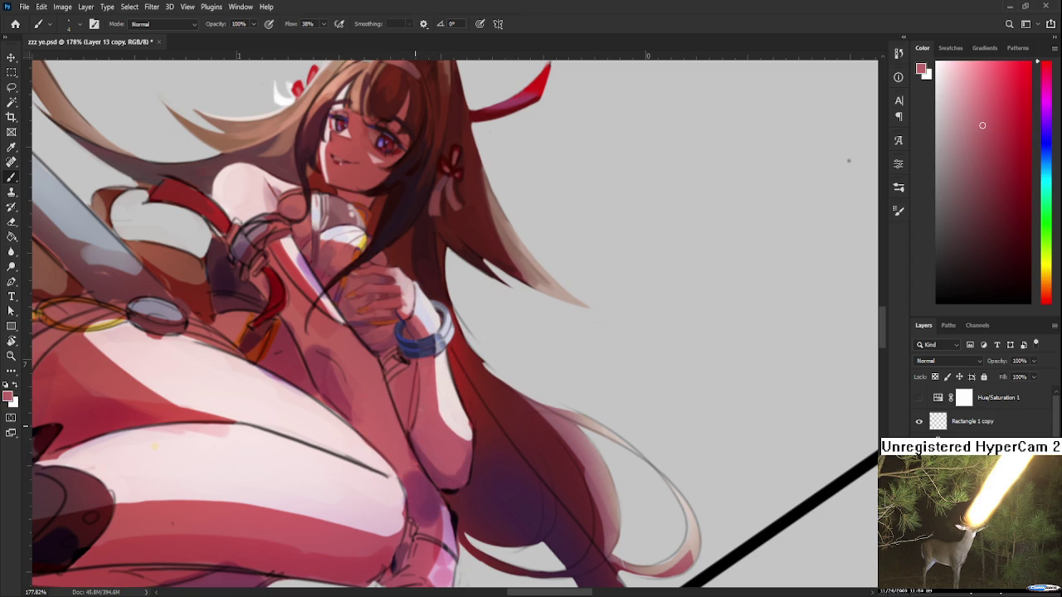
Step: Turn the artwork more upright and sample forearm and body mid-tones
key("r")
mouse_move(415, 438)
left_mouse_down()
mouse_move(480, 398)
mouse_move(429, 400)
left_mouse_up()
key("b")
left_click(330, 385, "alt")
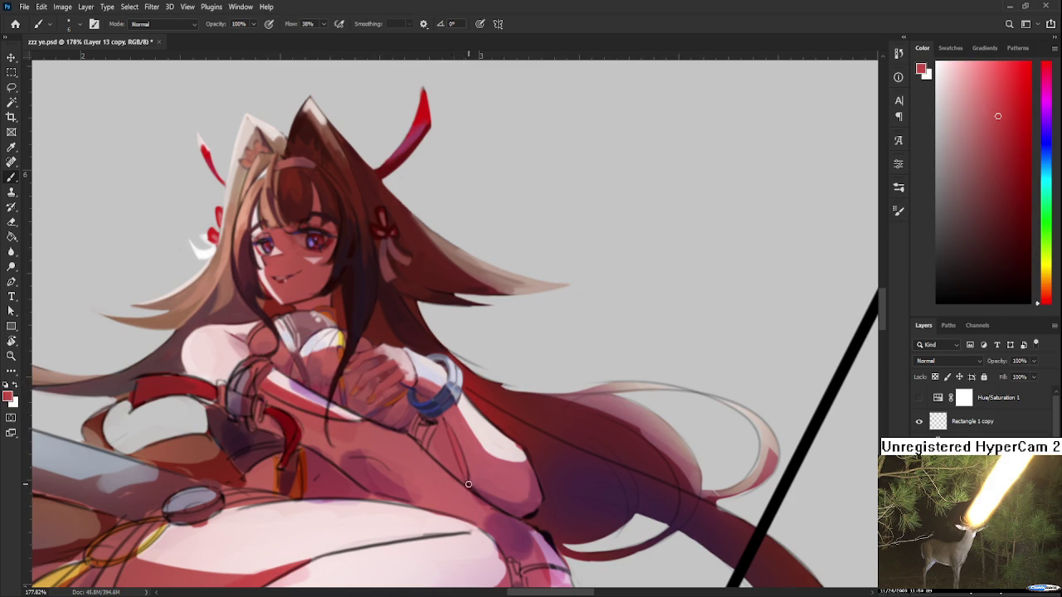
left_click(459, 424, "alt")
key("r")
left_click_drag(490, 455, 594, 407)
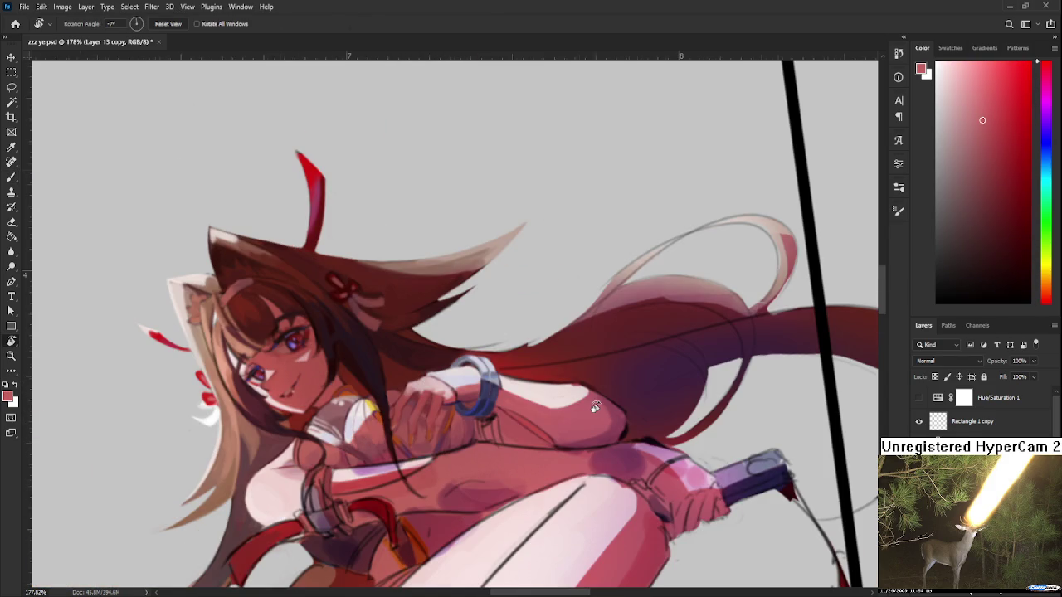
Step: Zoom to 315% on the sleeve and sample near-white and dark red colours
scroll(595, 407, "down", 3)
scroll(580, 401, "up", 4)
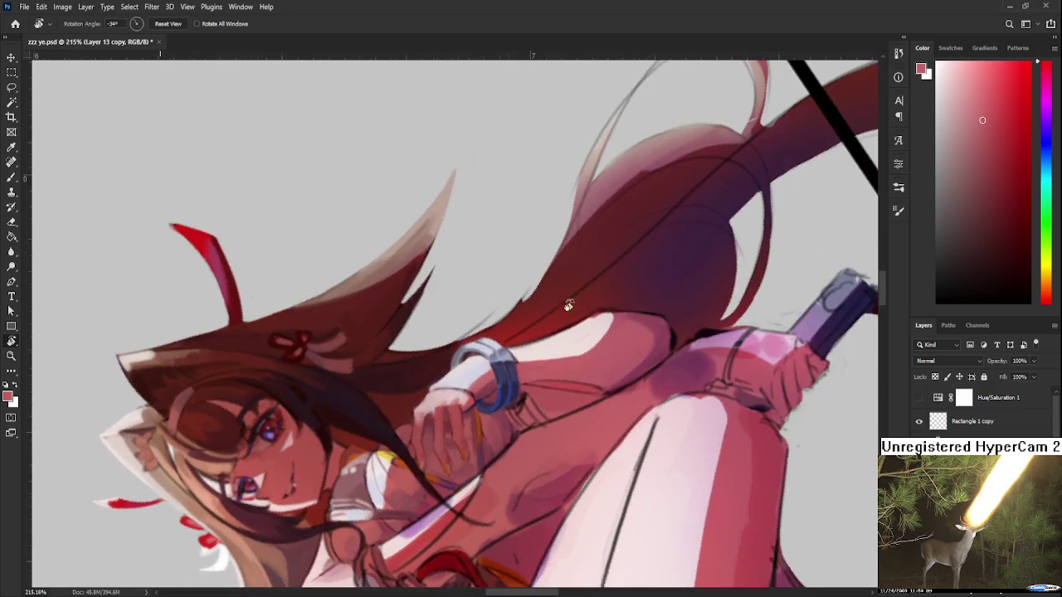
left_click_drag(580, 401, 464, 326)
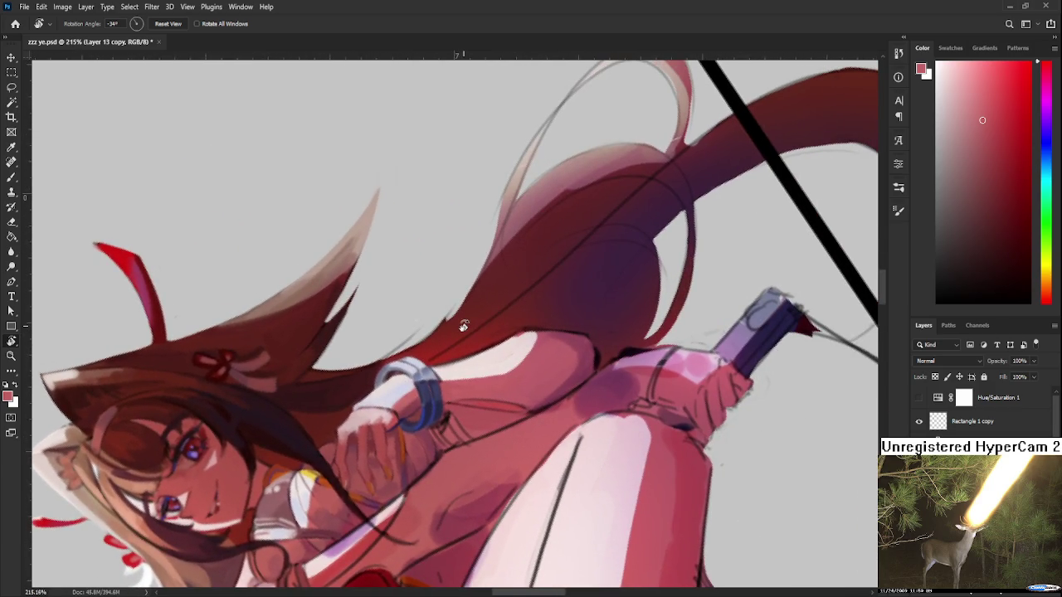
scroll(480, 340, "up", 2)
scroll(481, 339, "up", 1)
scroll(495, 422, "up", 1)
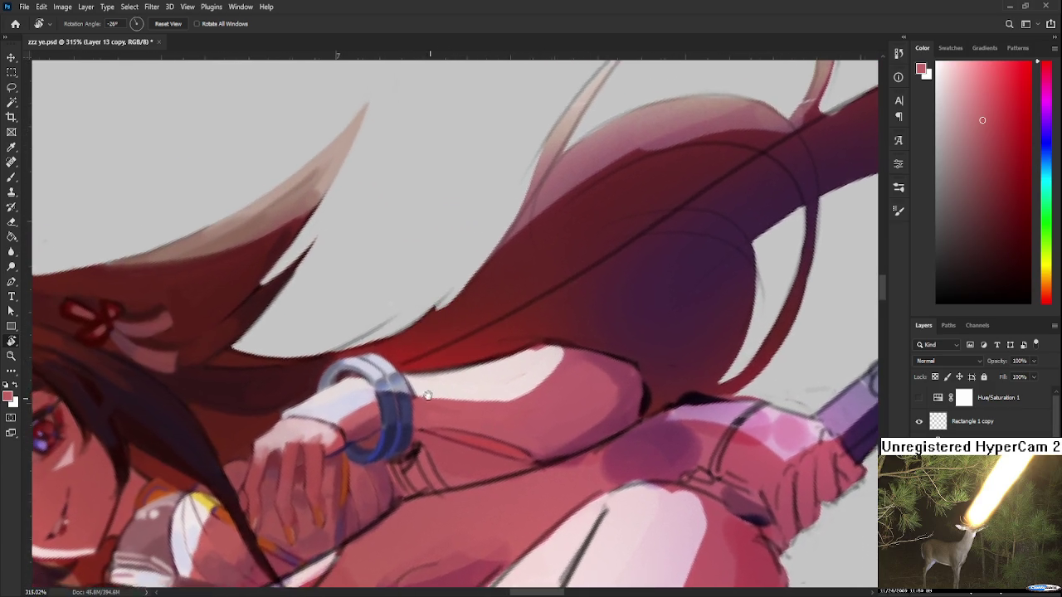
key("b")
left_click(434, 385, "alt")
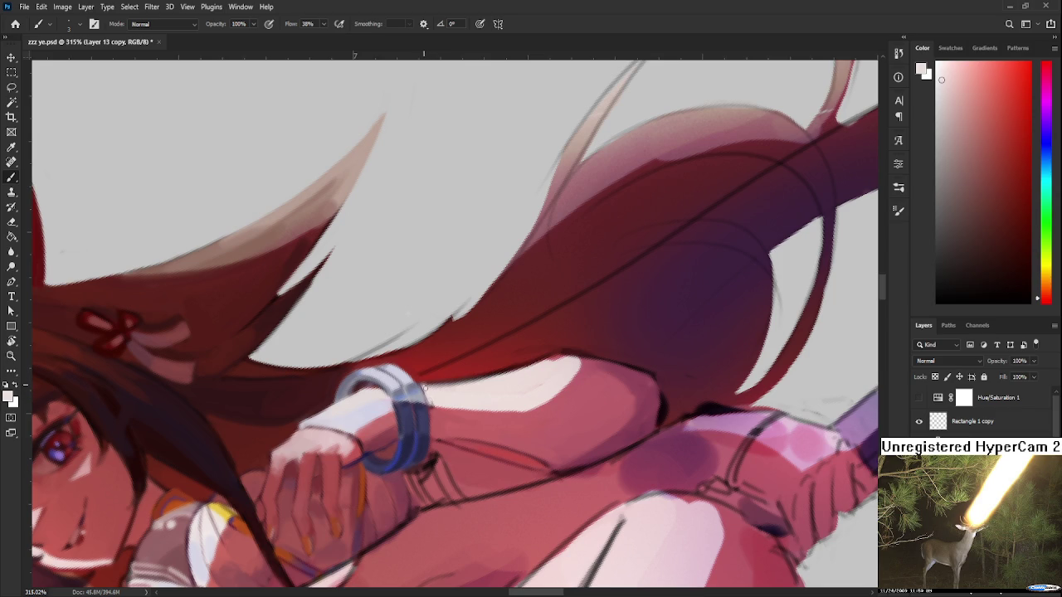
left_click(436, 407, "alt")
left_click(442, 399, "alt")
left_click(432, 399, "alt")
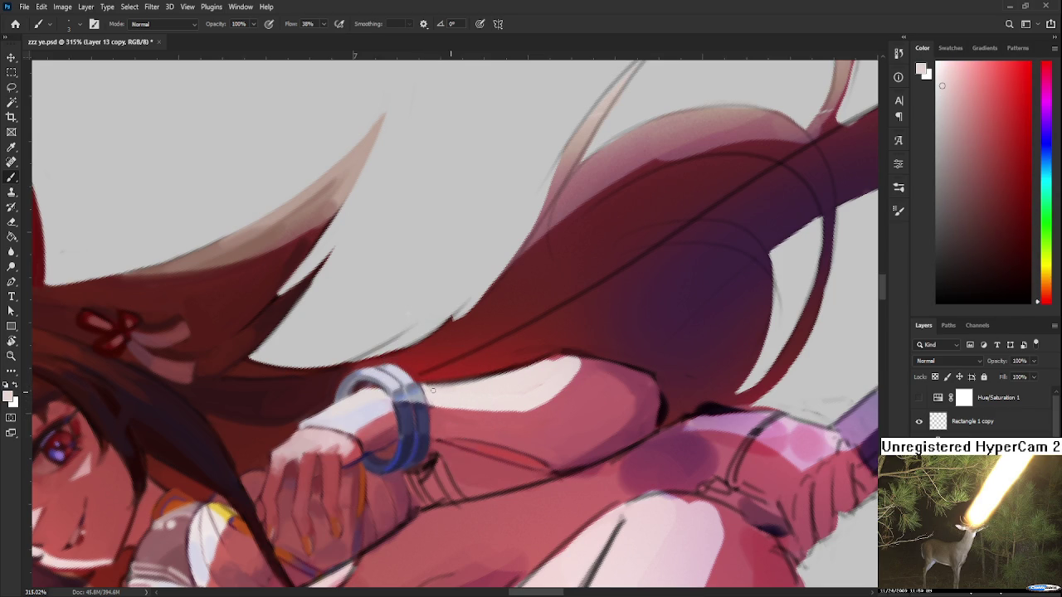
Step: Paint light highlight strokes along the sleeve's right edge beside the blue bracelet
key("r")
mouse_move(431, 404)
left_mouse_down()
mouse_move(414, 461)
mouse_move(386, 450)
left_mouse_up()
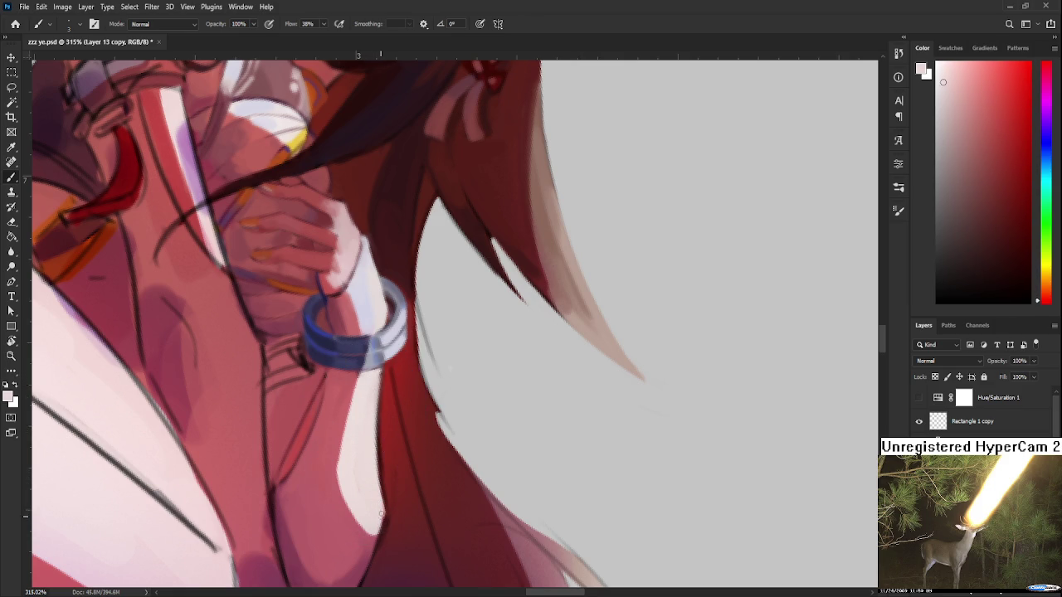
left_click(354, 448, "alt")
mouse_move(348, 501)
left_mouse_down()
mouse_move(343, 442)
mouse_move(364, 497)
left_mouse_up()
left_click(351, 422, "alt")
left_click(357, 477, "alt")
left_click(359, 478, "alt")
left_click(365, 473, "alt")
Step: Outline the sleeve's right and lower-right edge with dark and deeper red strokes
left_click(387, 443, "alt")
left_click_drag(374, 374, 388, 490)
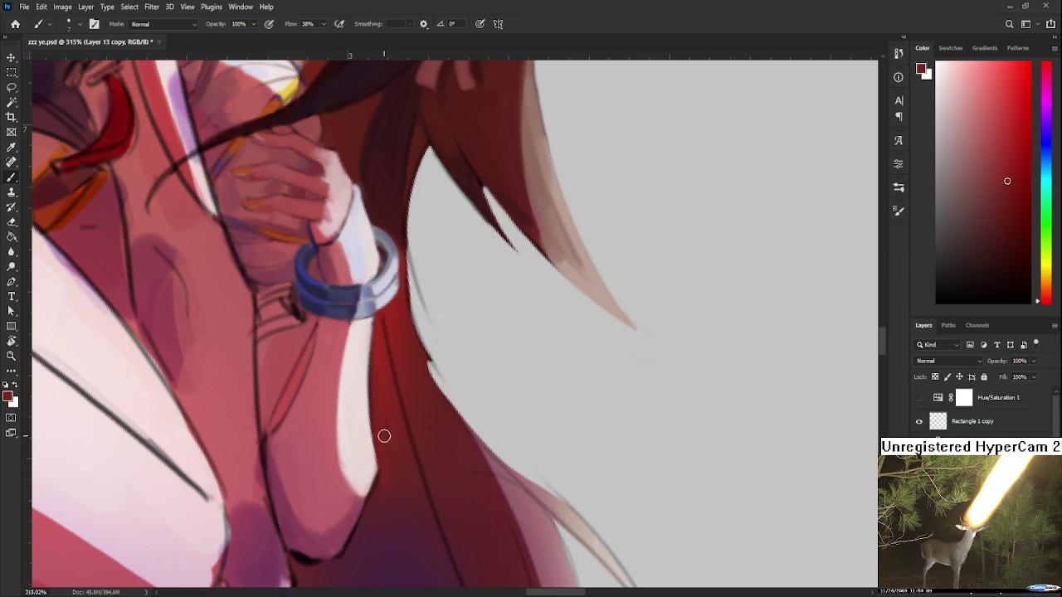
left_click(394, 442, "alt")
left_click_drag(380, 449, 374, 508)
scroll(384, 486, "up", 1)
left_click(389, 469, "alt")
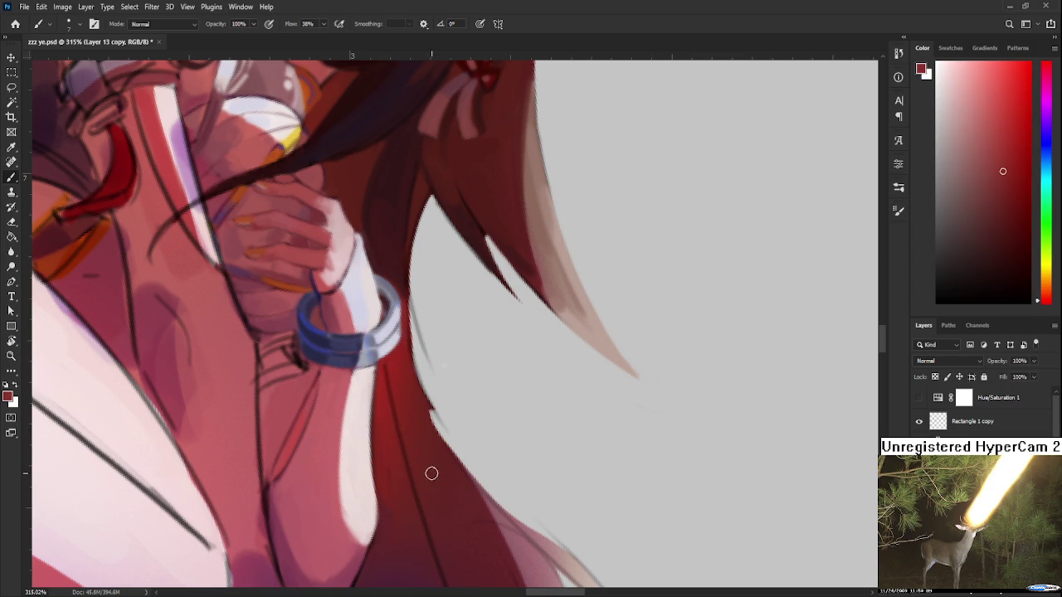
key("r")
left_click_drag(431, 474, 600, 406)
scroll(581, 398, "down", 1, "alt")
scroll(569, 384, "down", 4, "alt")
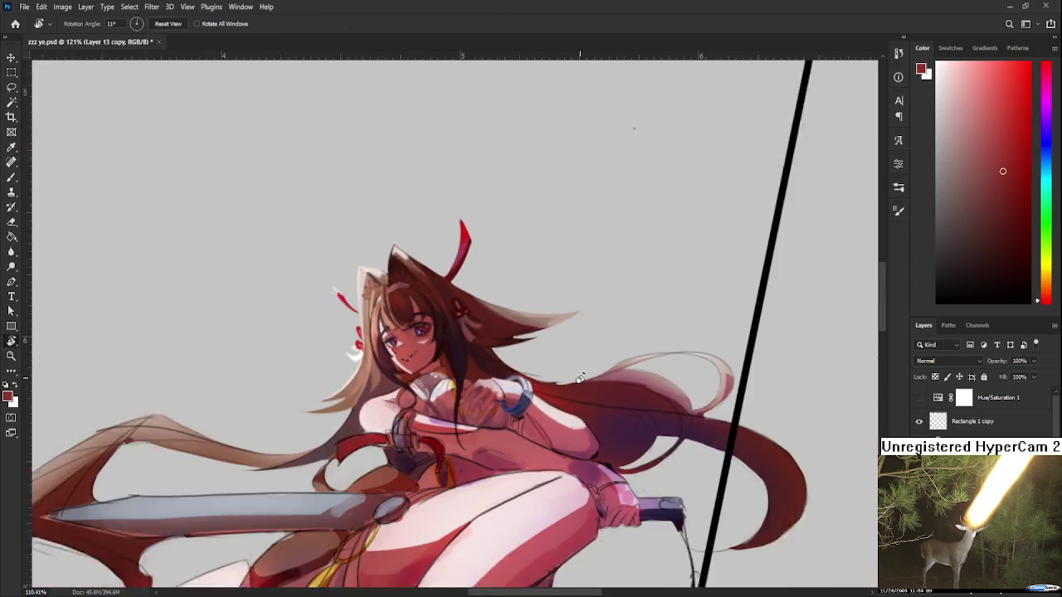
Step: Zoom in on the bracelet, sample its light blue-grey and shrink the brush tip
scroll(556, 406, "up", 1, "alt")
scroll(550, 412, "up", 3, "alt")
scroll(498, 404, "up", 1, "alt")
scroll(509, 407, "up", 1, "alt")
scroll(510, 408, "up", 1, "alt")
mouse_move(509, 407)
left_mouse_down()
mouse_move(391, 497)
mouse_move(401, 395)
left_mouse_up()
scroll(400, 394, "up", 1, "alt")
key("b")
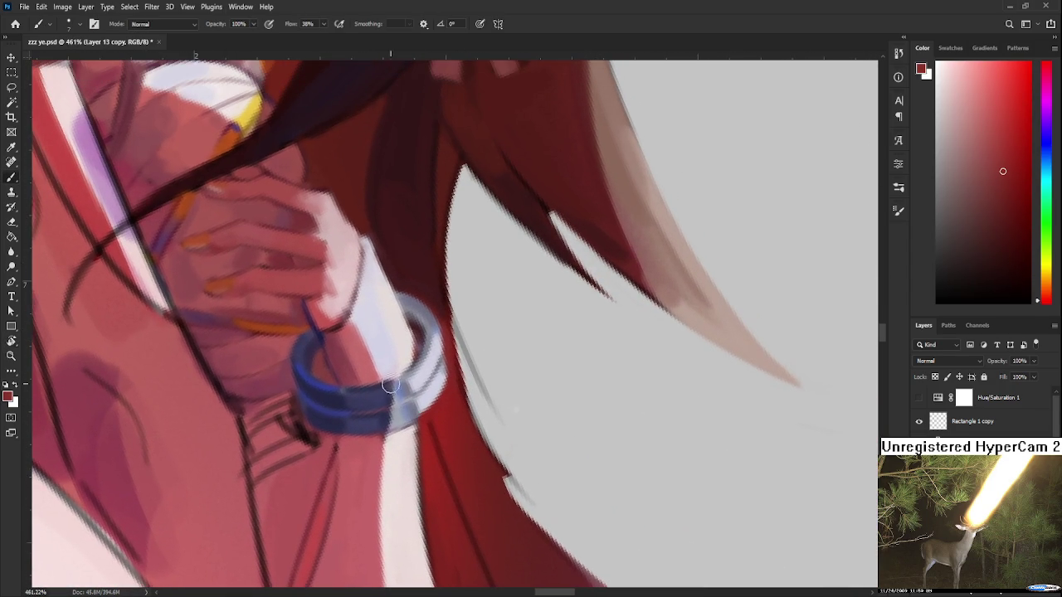
left_click(390, 399, "alt")
key("bracketleft")
key("bracketleft")
Step: Rotate the view around the wrist and sample a purple from the painting with the Brush
key("r")
left_click_drag(454, 492, 568, 373)
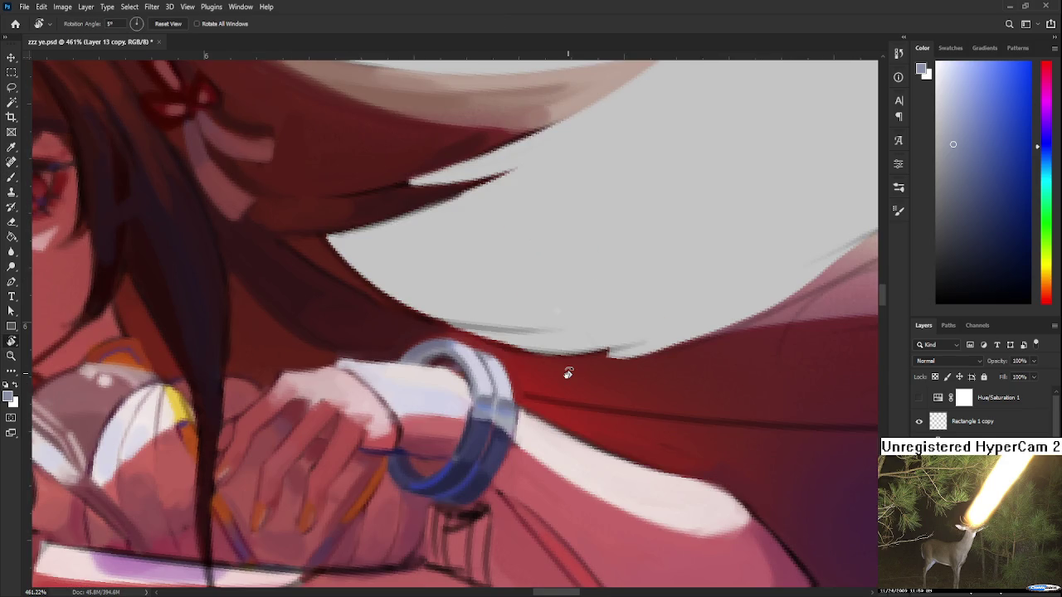
scroll(568, 373, "down", 3, "alt")
scroll(572, 390, "down", 2, "alt")
scroll(596, 440, "up", 2, "alt")
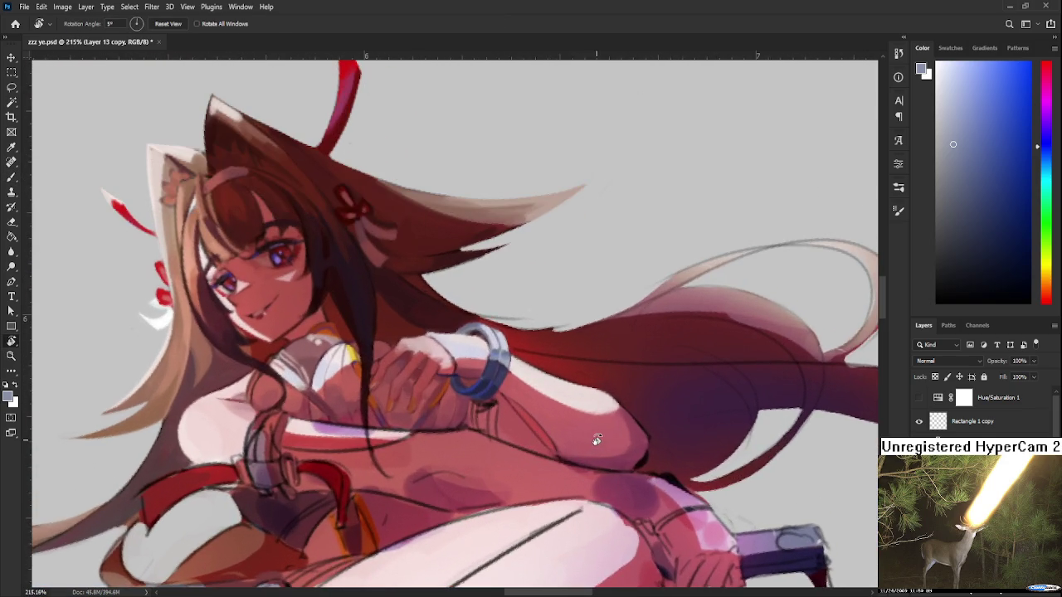
mouse_move(595, 440)
left_mouse_down()
mouse_move(364, 435)
mouse_move(458, 435)
left_mouse_up()
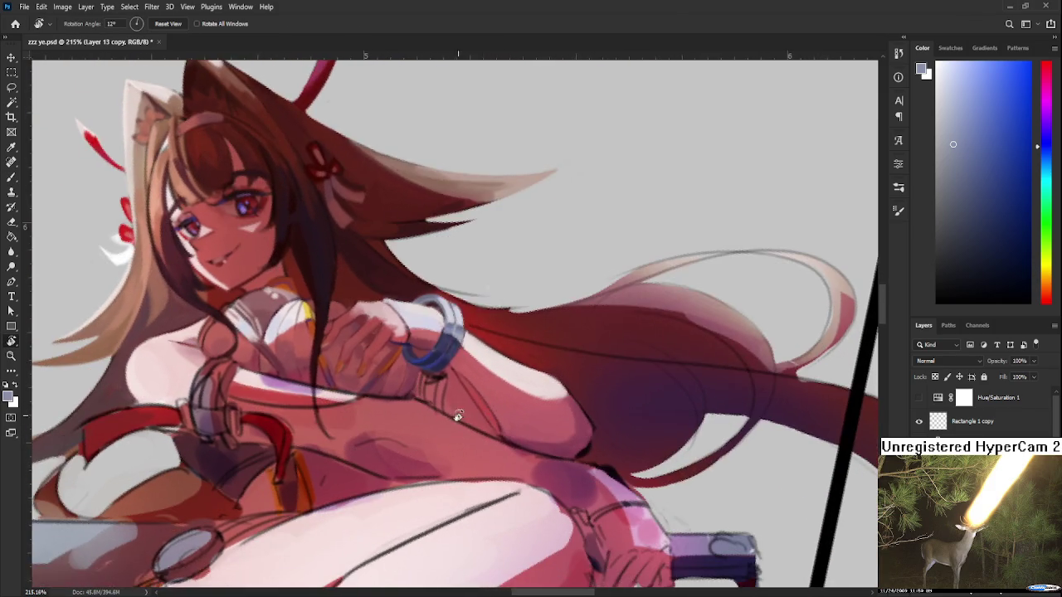
scroll(458, 434, "down", 3, "alt")
scroll(458, 415, "down", 2, "alt")
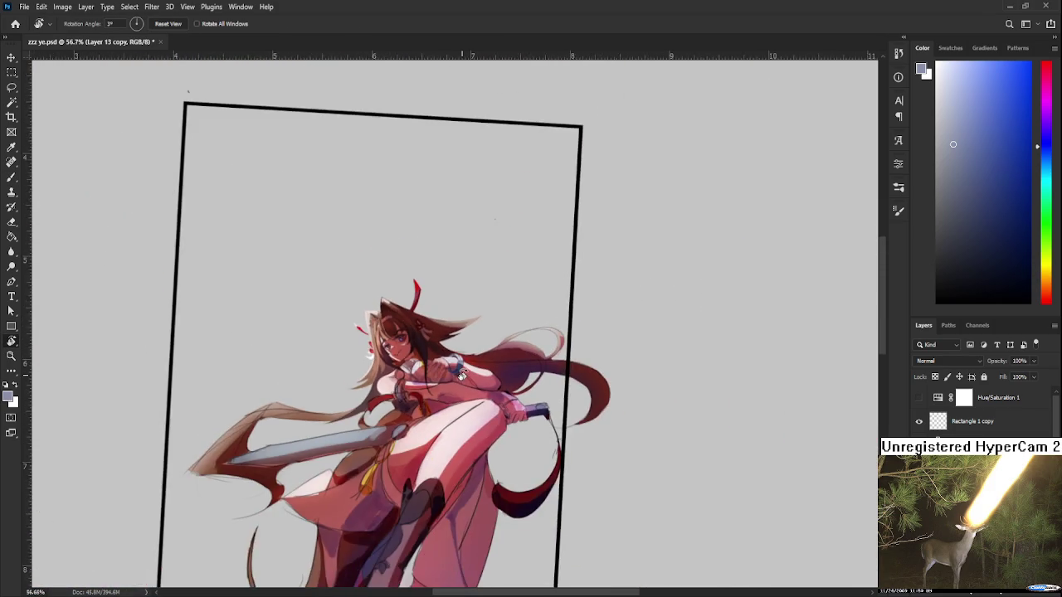
scroll(461, 376, "up", 3, "alt")
scroll(448, 369, "up", 3, "alt")
key("b")
scroll(448, 369, "up", 3, "alt")
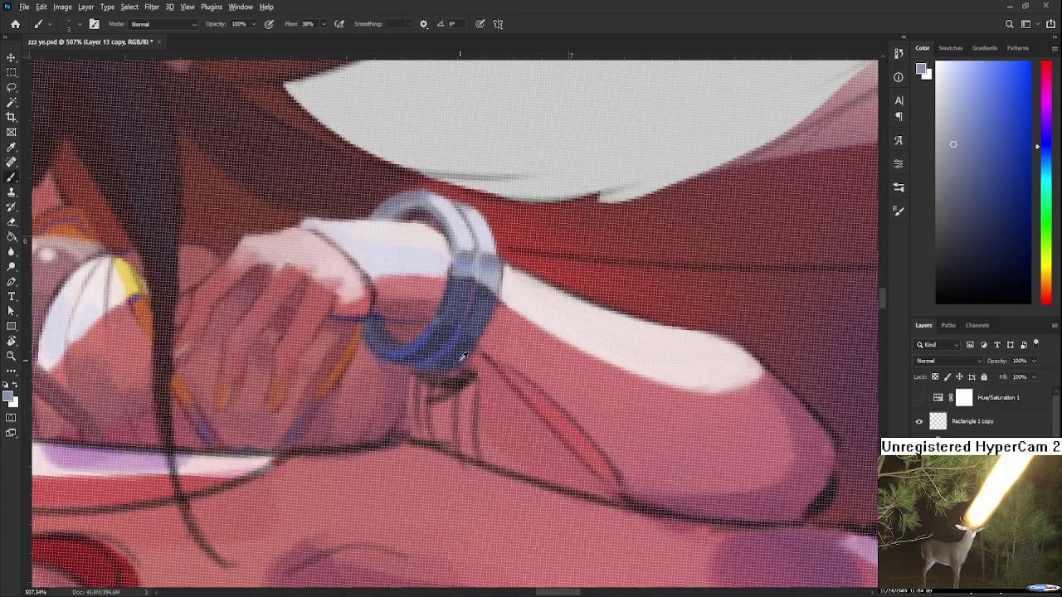
left_click(462, 359, "alt")
scroll(469, 412, "down", 2, "alt")
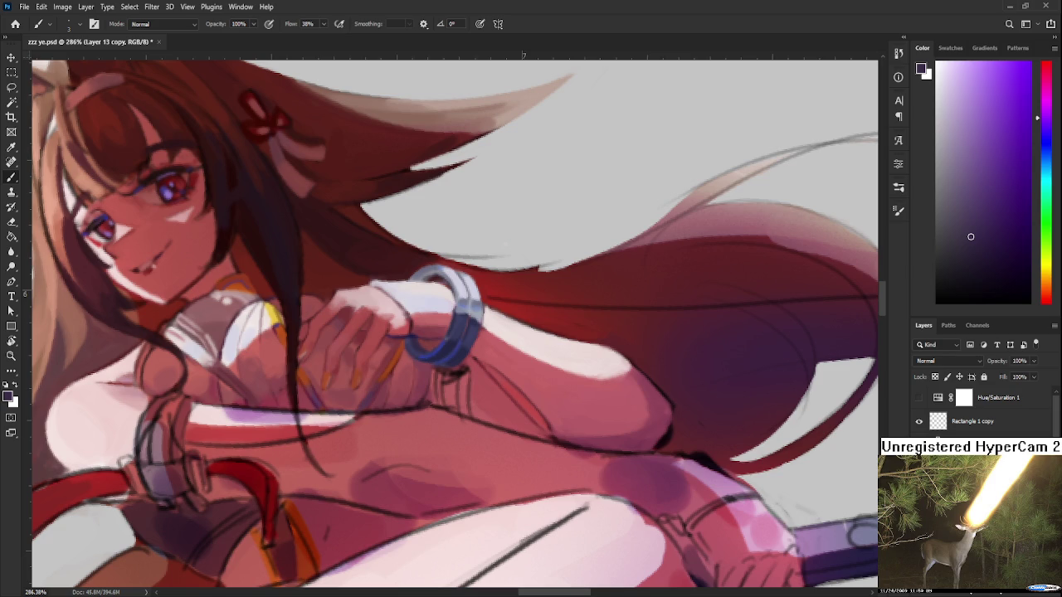
Step: Paint a long dark blue strap hanging beneath the bracelet
left_click(460, 352, "alt")
left_click_drag(452, 392, 436, 340)
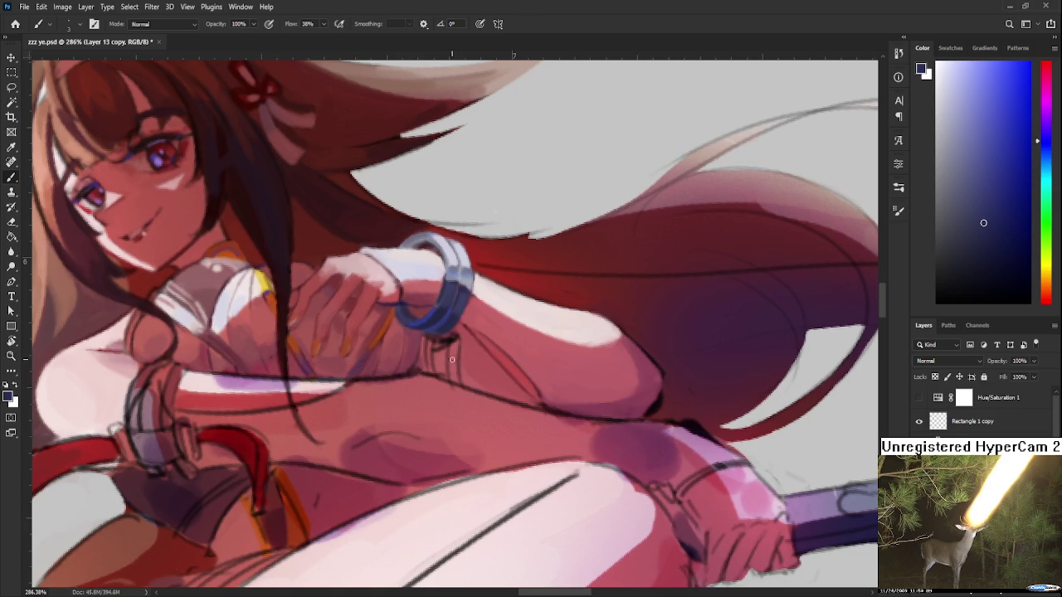
left_click_drag(459, 379, 455, 346)
key("ctrl+z")
left_click_drag(456, 383, 459, 332)
Step: Paint a second dark blue strap strand to the left of the first
left_click(463, 355, "alt")
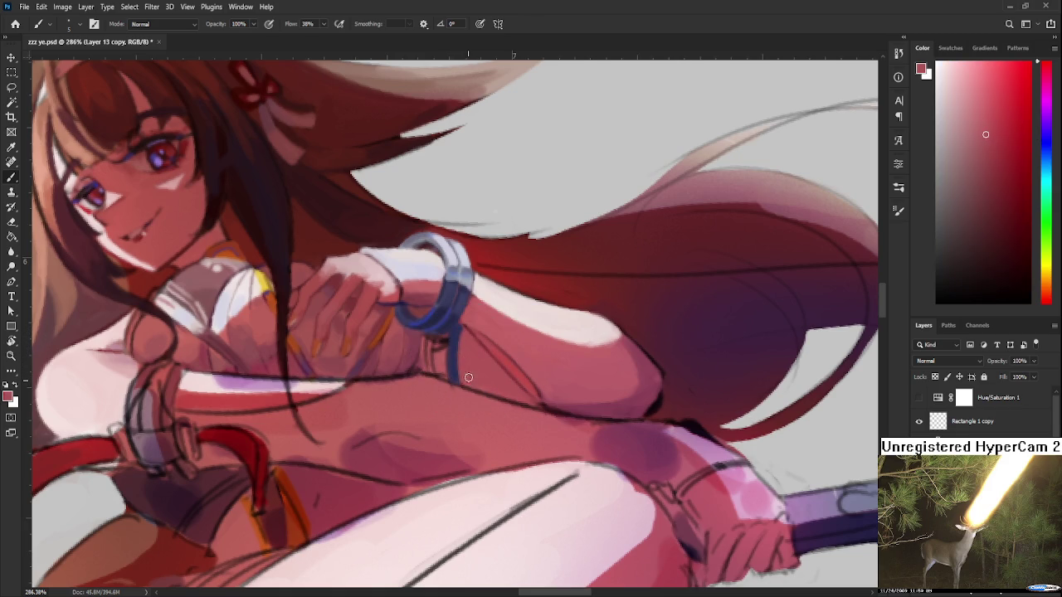
left_click(456, 345, "alt")
left_click(438, 344, "alt")
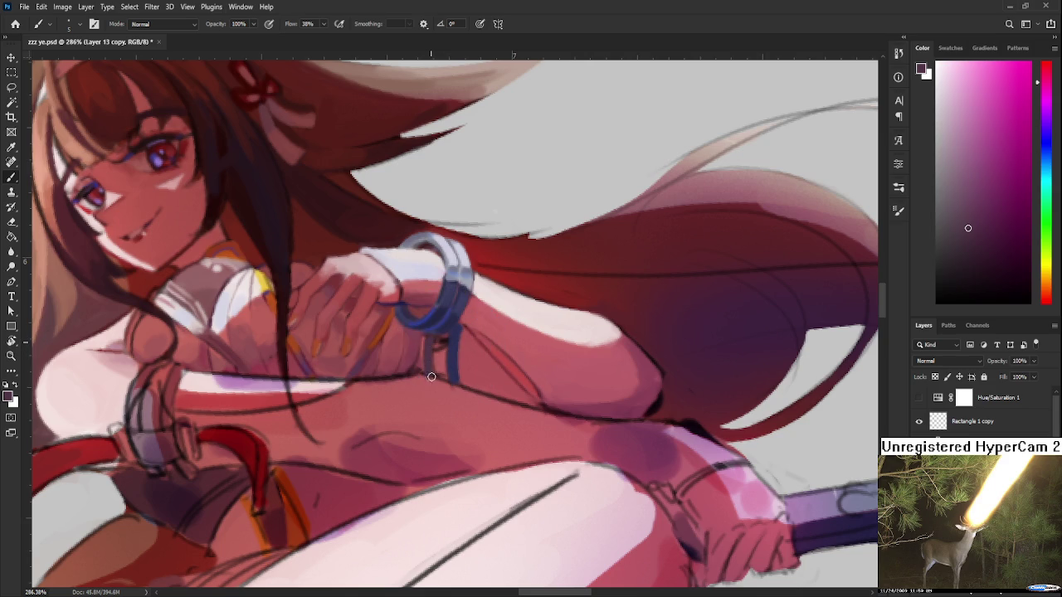
left_click(443, 340, "alt")
left_click_drag(428, 332, 433, 368)
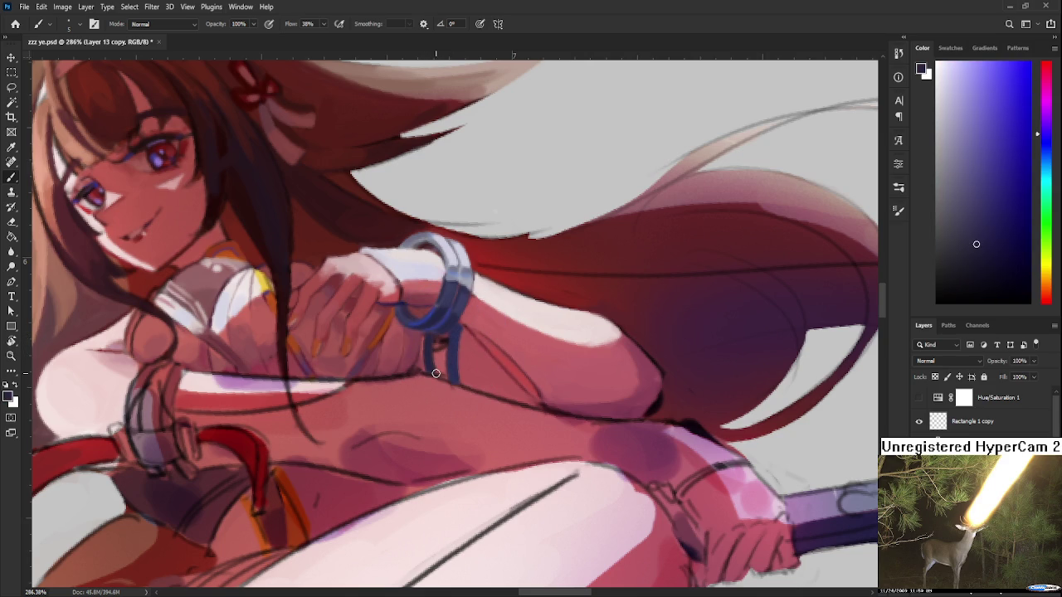
Step: Add small dark and light touches to the strap using sampled skin and bracelet blues
left_click_drag(446, 358, 450, 376)
left_click(445, 369, "alt")
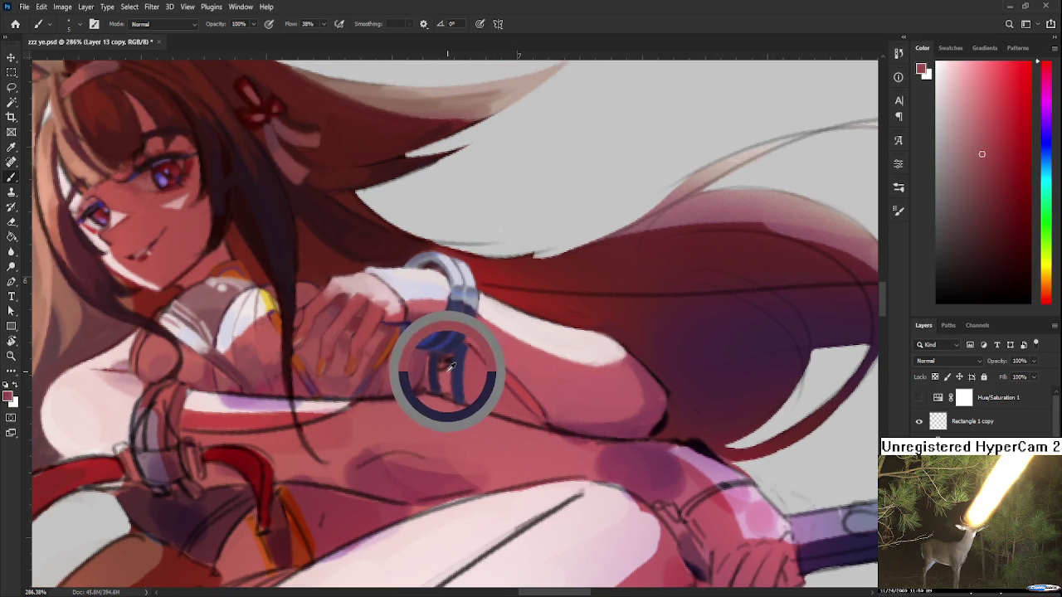
left_click(449, 365, "alt")
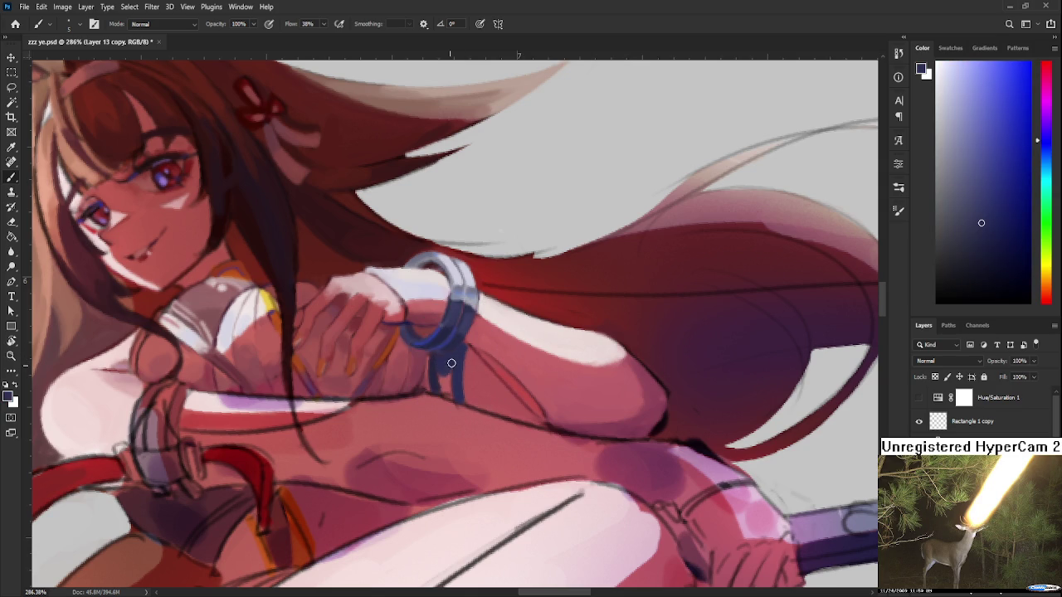
left_click(452, 378, "alt")
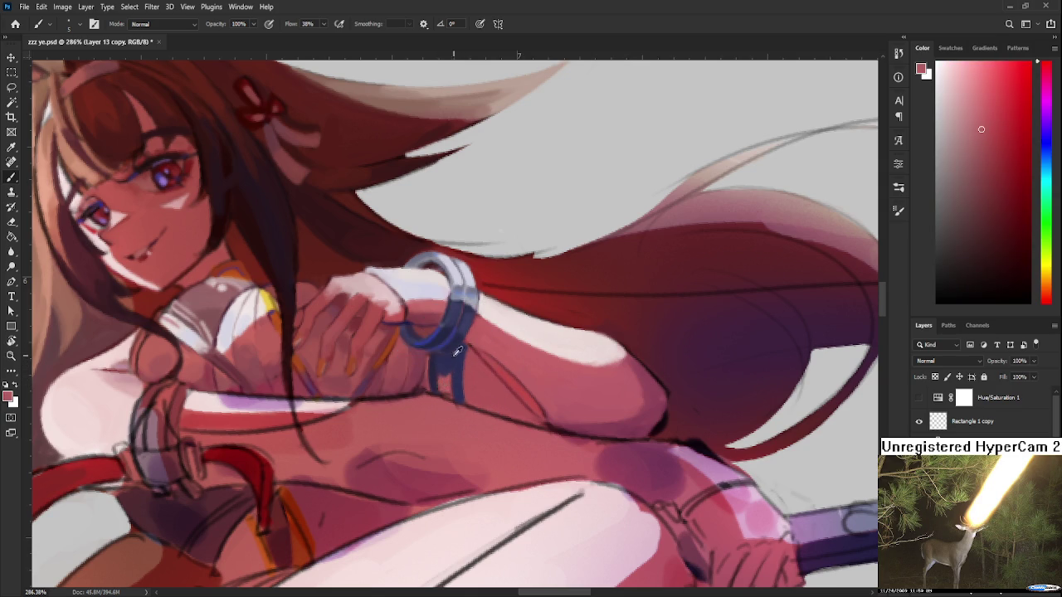
left_click(440, 336, "alt")
left_click(456, 308, "alt")
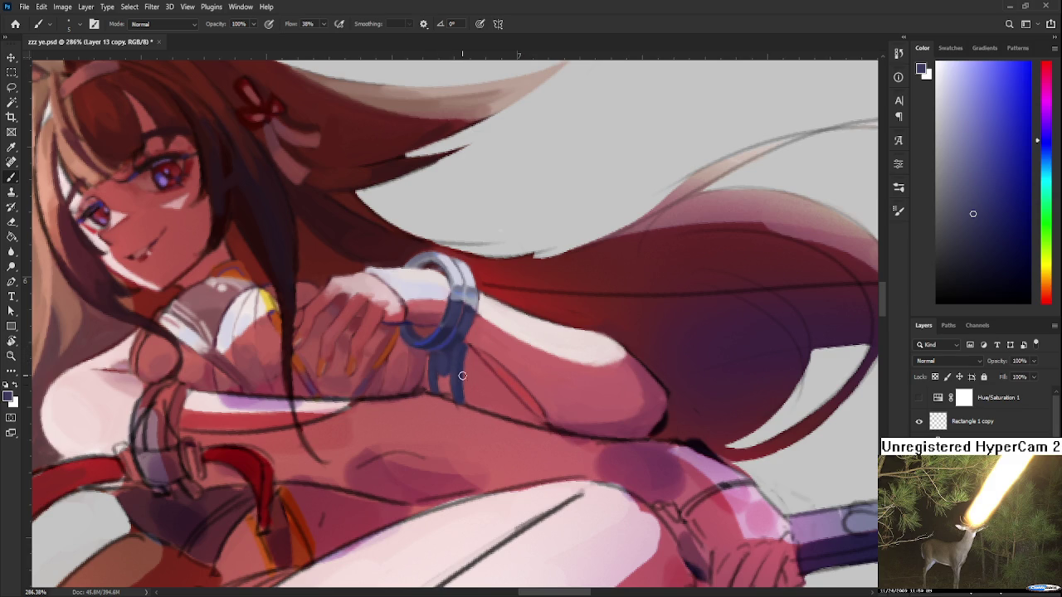
left_click_drag(454, 373, 458, 400)
Step: Choose a darker blue and add darker shading touches on the strap
left_click(1001, 263)
left_click_drag(466, 374, 466, 415)
key("ctrl+z")
mouse_move(464, 373)
left_mouse_down()
mouse_move(463, 408)
mouse_move(441, 397)
mouse_move(438, 351)
mouse_move(452, 372)
left_mouse_up()
key("ctrl+z")
left_click(438, 342, "alt")
left_click(462, 349, "alt")
left_click_drag(975, 257, 968, 265)
left_click_drag(446, 358, 440, 372)
Step: Sample the dusty rose skin and dark navy strap and bracelet colours
left_click(472, 346, "alt")
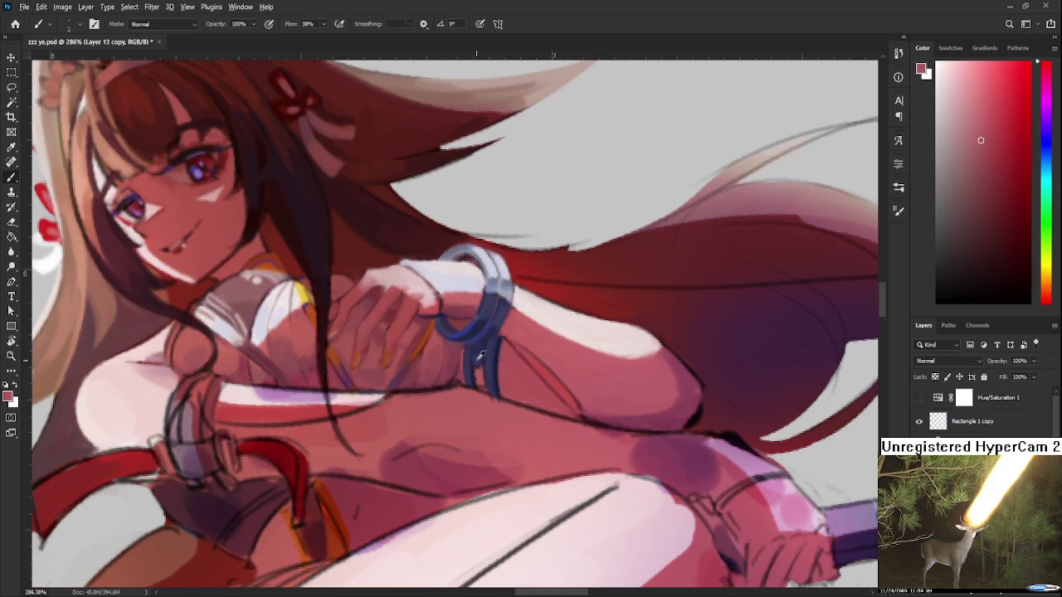
left_click(471, 355, "alt")
left_click(474, 352, "alt")
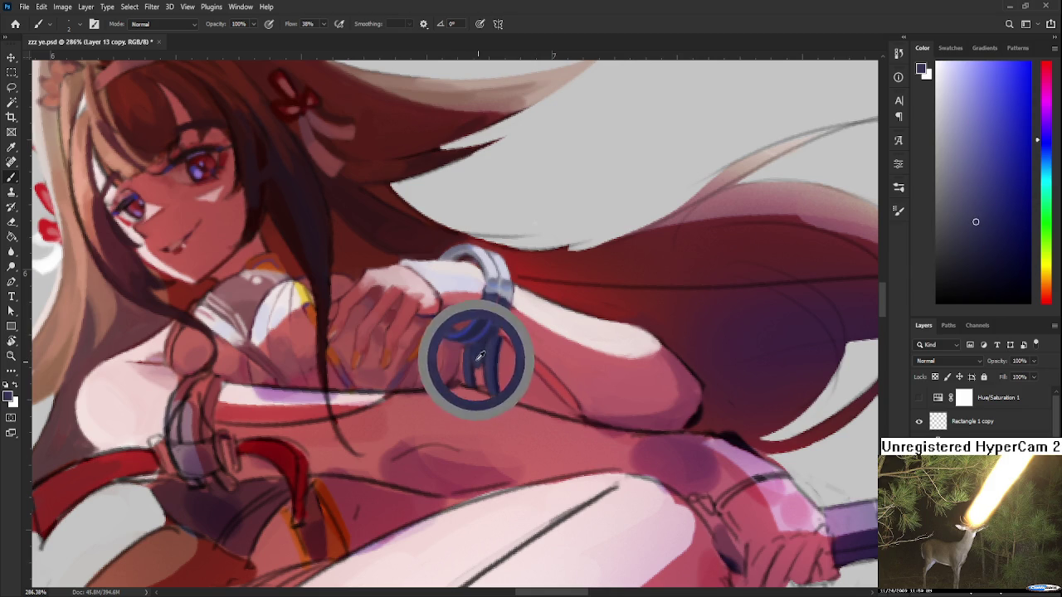
left_click(474, 350, "alt")
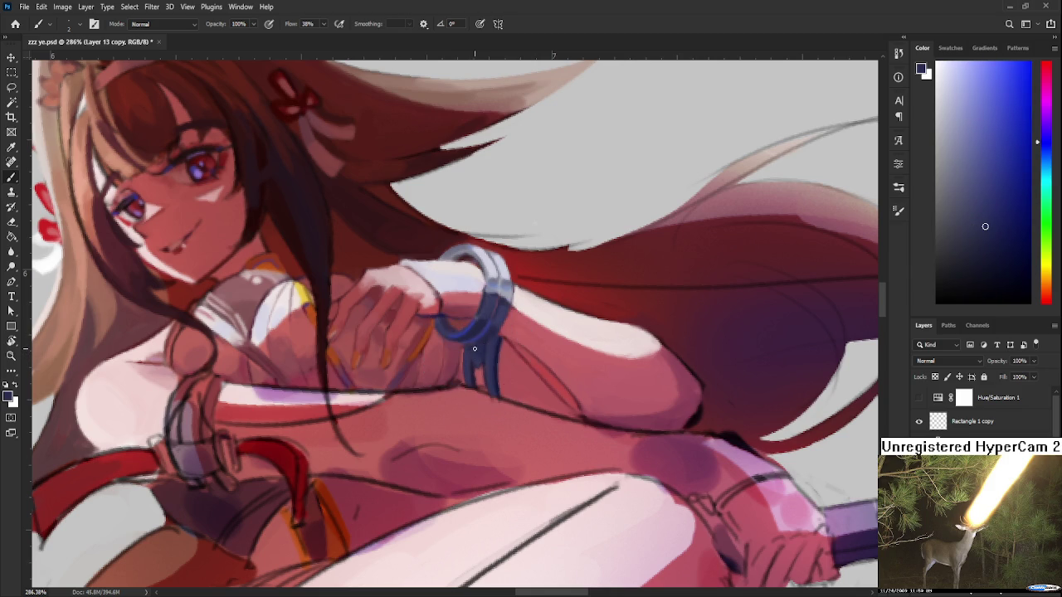
left_click(487, 345, "alt")
left_click(485, 344, "alt")
Step: Angle the view on the wrist and sample pink skin and the cuff's dark blue
scroll(525, 340, "down", 3)
scroll(523, 349, "down", 2)
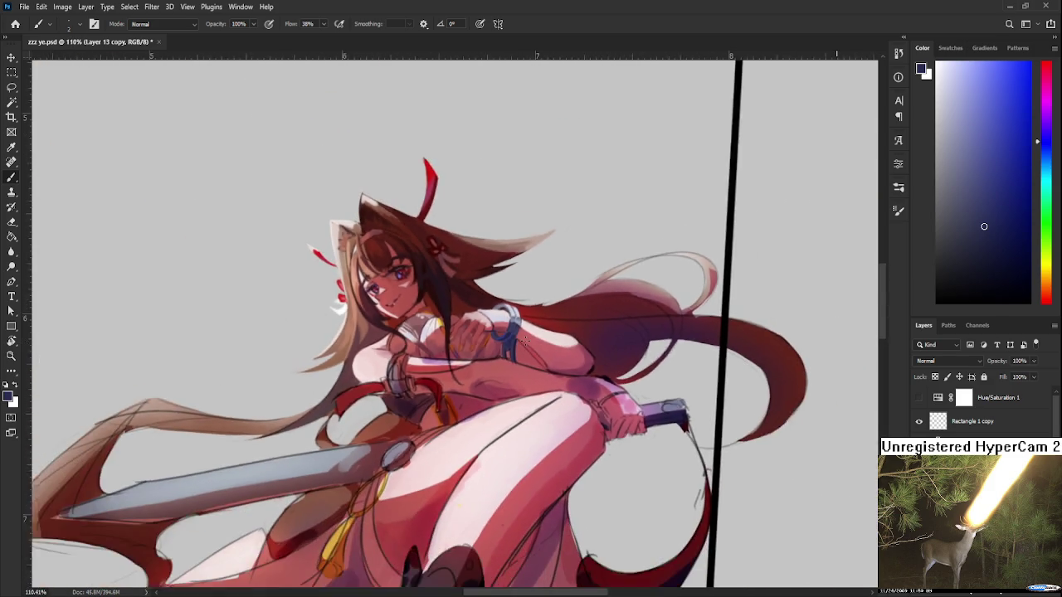
scroll(516, 368, "up", 2)
scroll(516, 368, "up", 2)
scroll(547, 361, "up", 2)
key("r")
mouse_move(590, 351)
left_mouse_down()
mouse_move(492, 421)
mouse_move(425, 452)
left_mouse_up()
key("b")
left_click(371, 384, "alt")
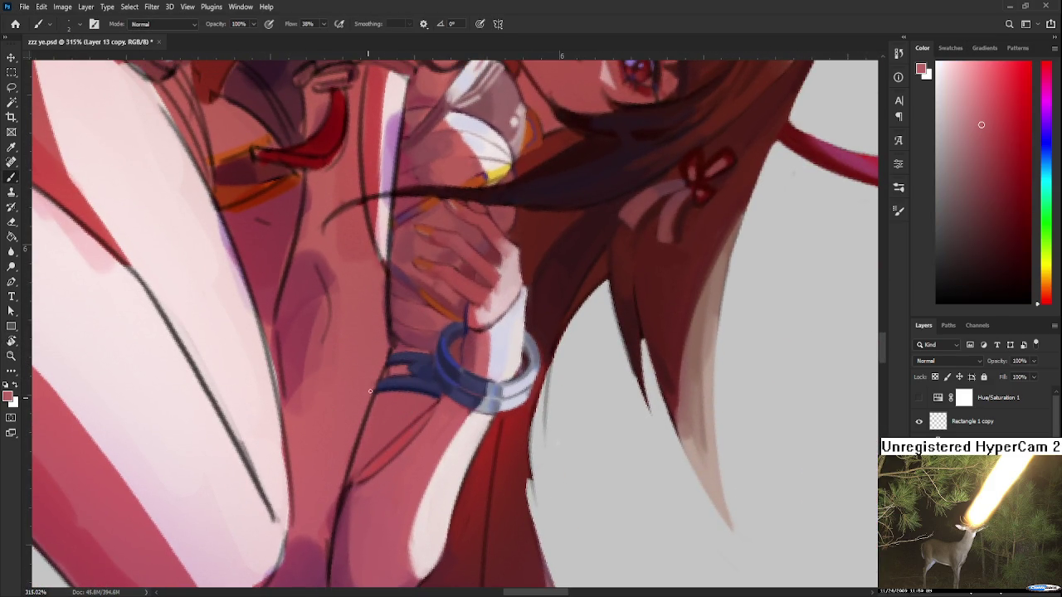
left_click(389, 369, "alt")
left_click(389, 374, "alt")
Step: Touch up the strap against the arm with dark maroon, pink and cuff blues
left_click_drag(390, 375, 461, 381)
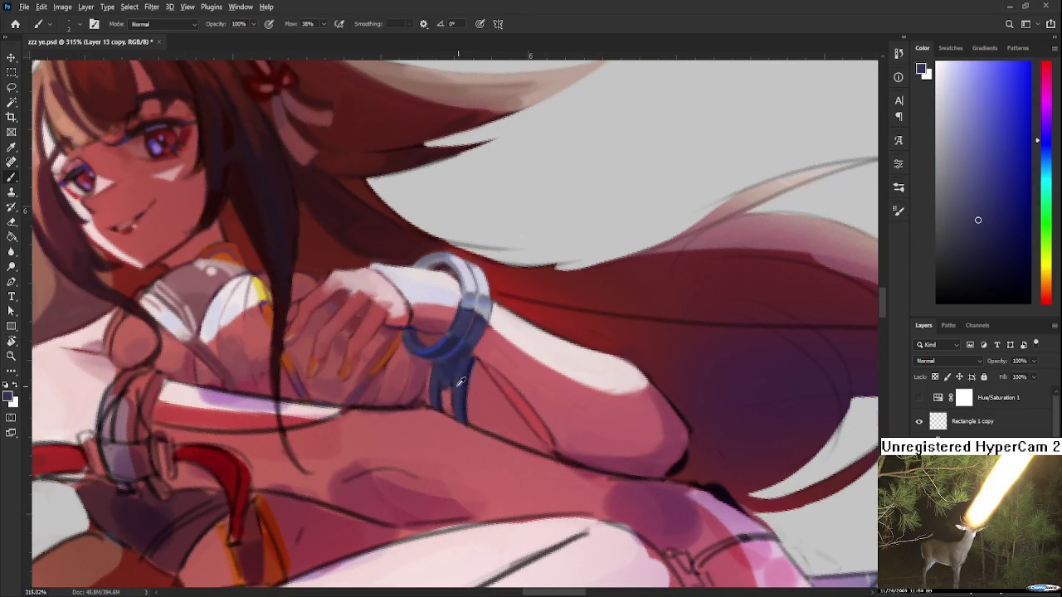
left_click(461, 382, "alt")
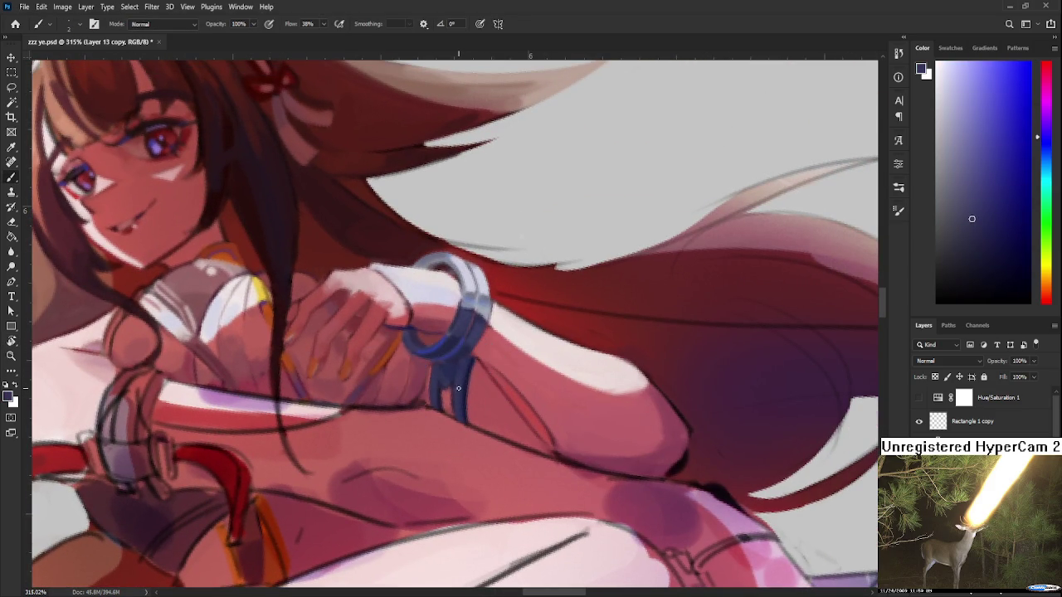
left_click(440, 390, "alt")
left_click(441, 395, "alt")
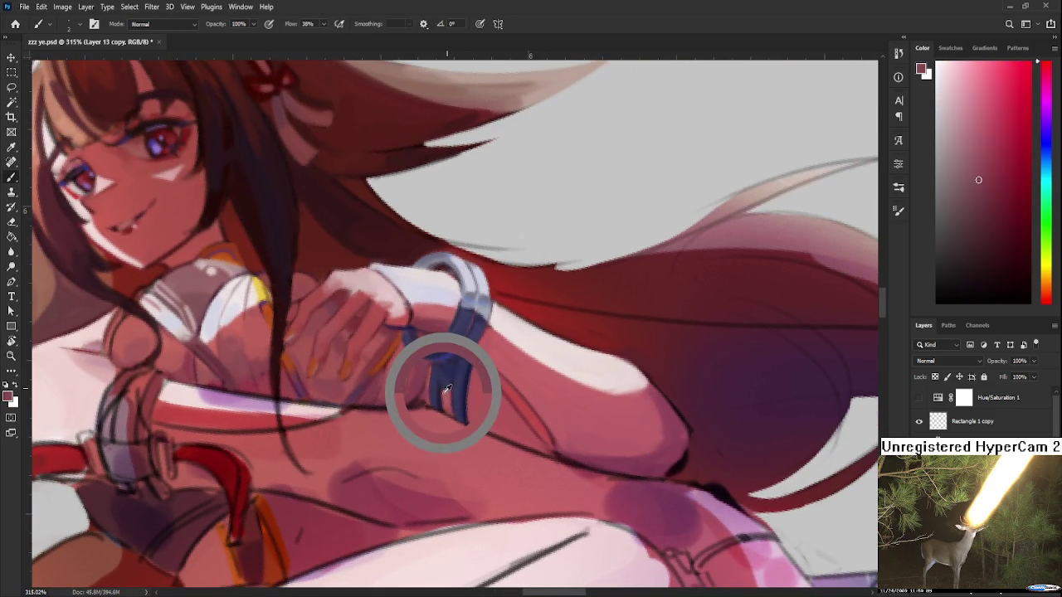
left_click_drag(444, 392, 443, 399)
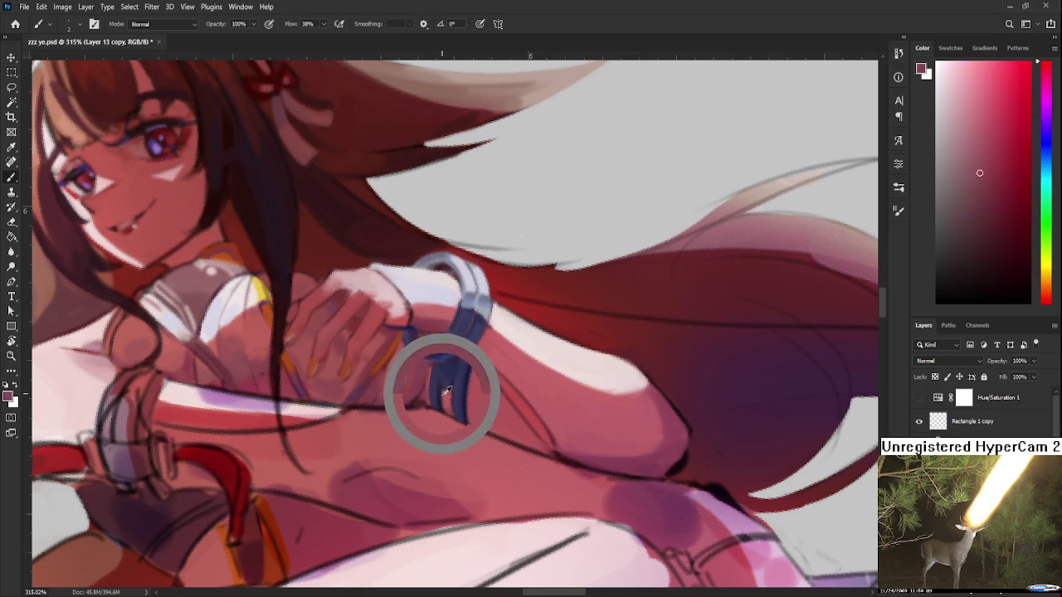
left_click(443, 395, "alt")
left_click_drag(443, 395, 462, 380)
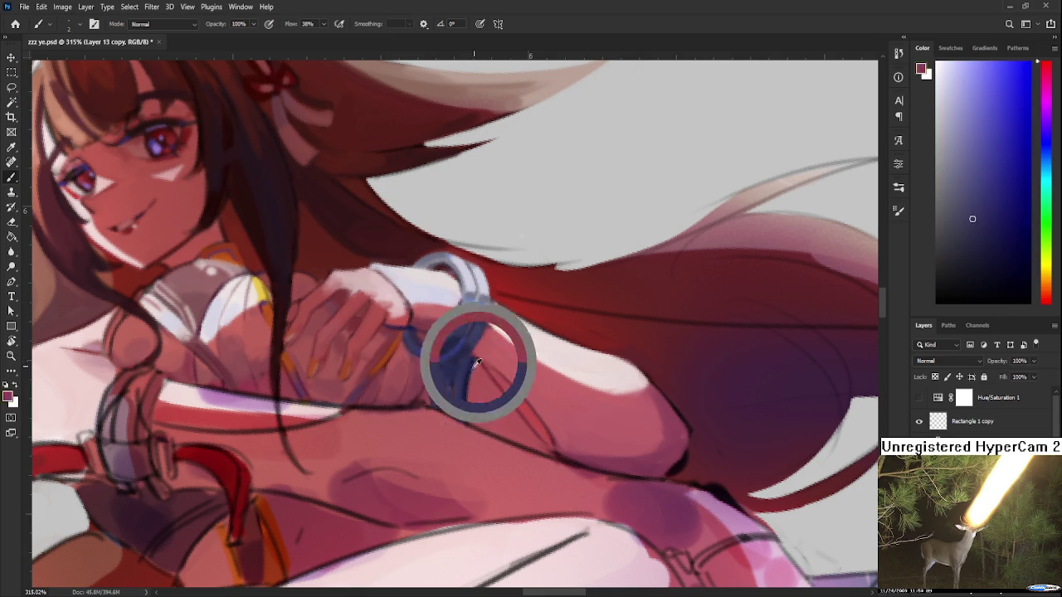
left_click_drag(481, 359, 470, 358)
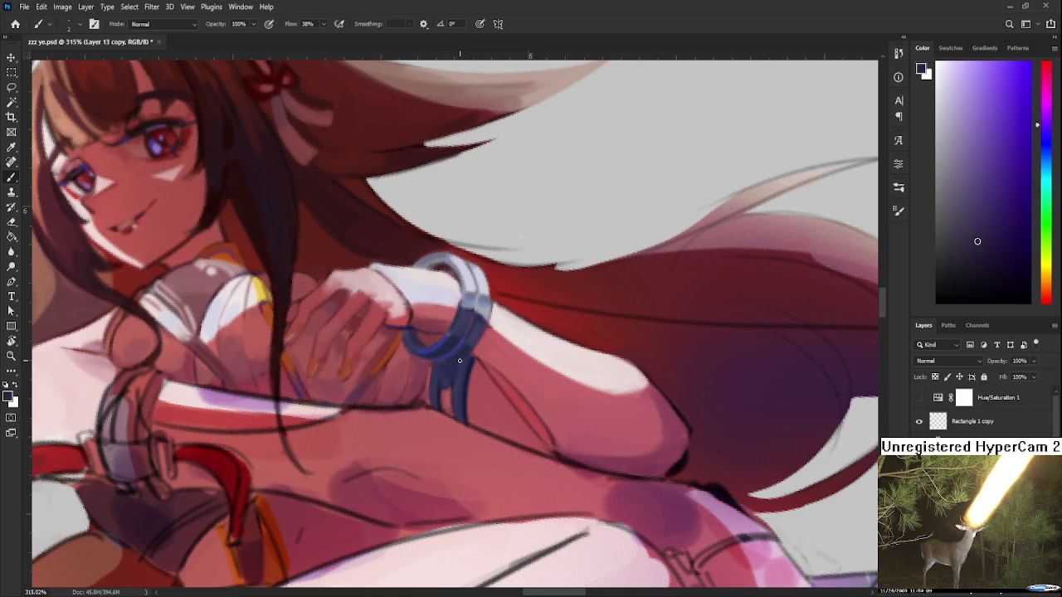
left_click(462, 378, "alt")
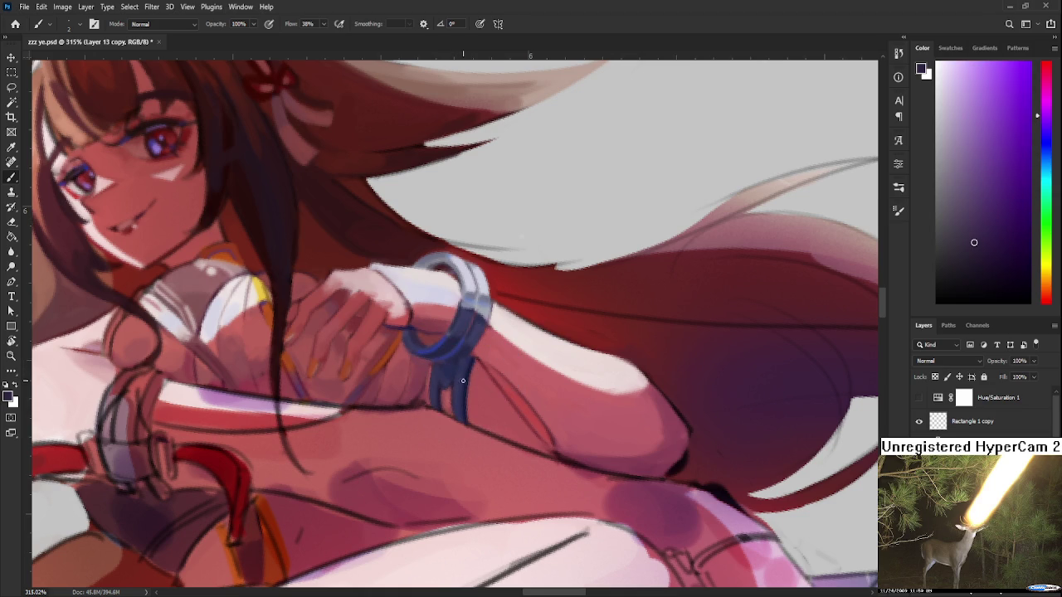
left_click_drag(463, 375, 458, 373)
Step: Refine the cuff edge with blue-purple and darker blue tones
scroll(492, 363, "down", 5)
scroll(492, 363, "up", 2)
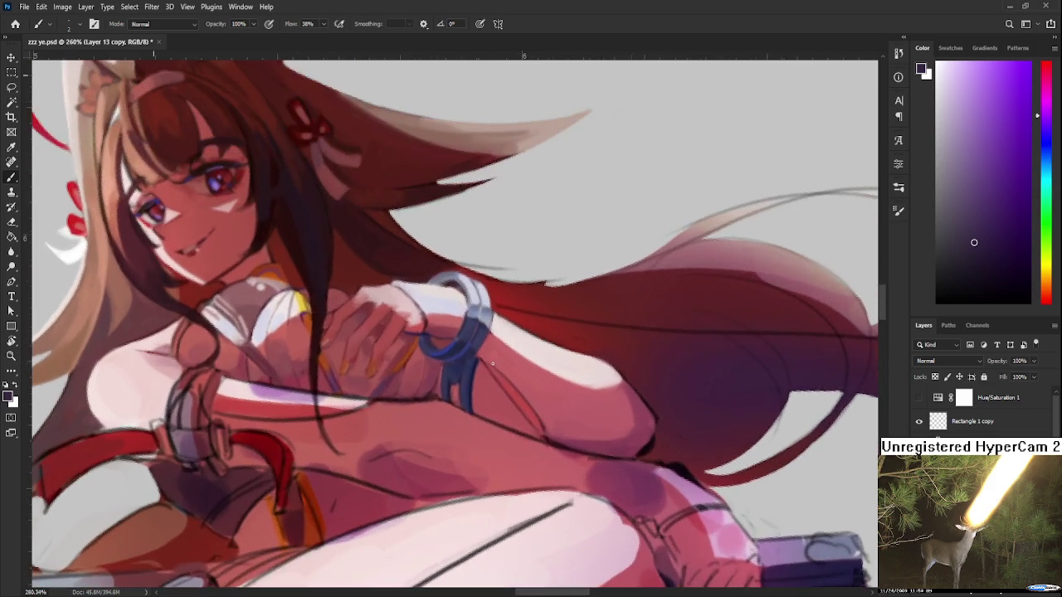
scroll(481, 363, "up", 2)
scroll(465, 362, "up", 1)
left_click_drag(454, 363, 434, 369)
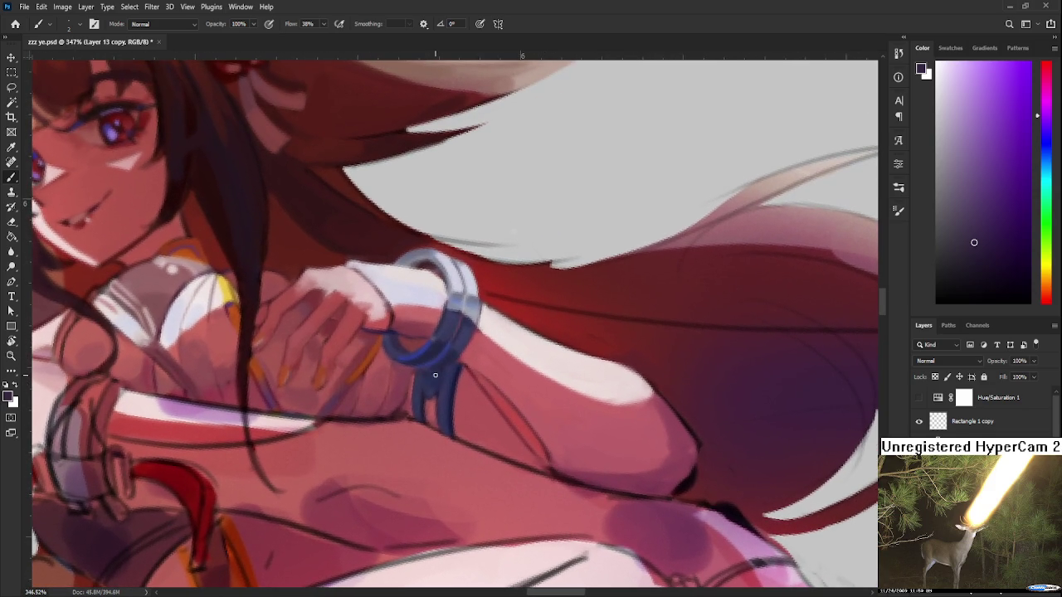
left_click(444, 381, "alt")
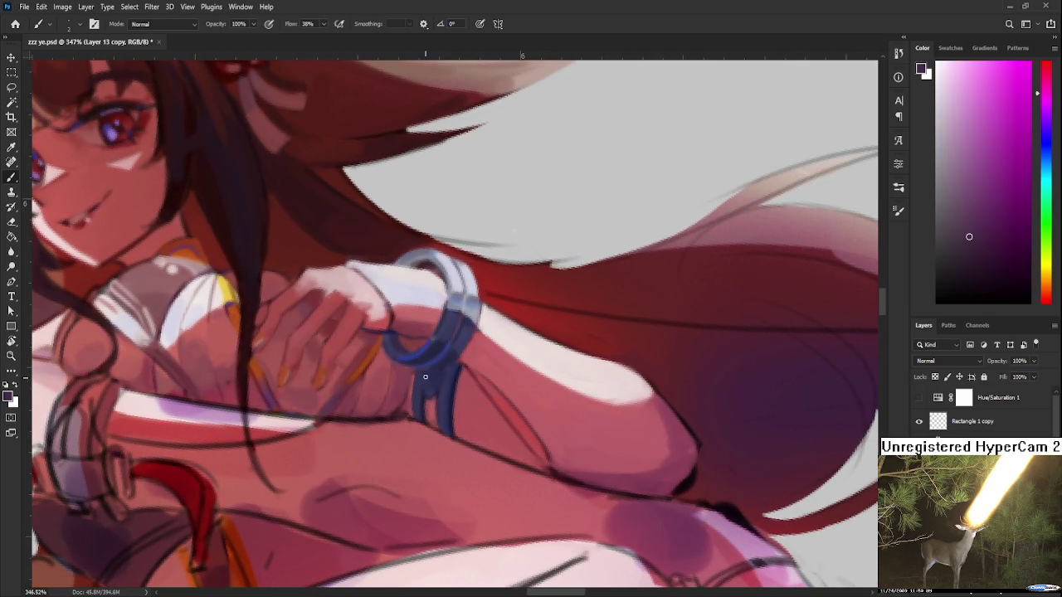
left_click_drag(432, 390, 426, 380, "alt")
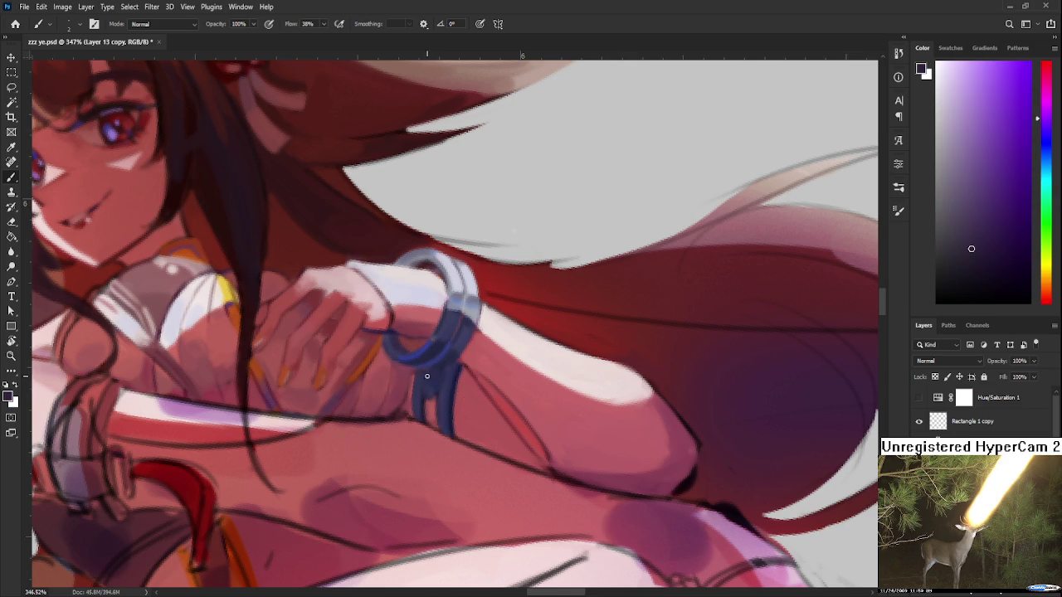
left_click(440, 380, "alt")
left_click(454, 372, "alt")
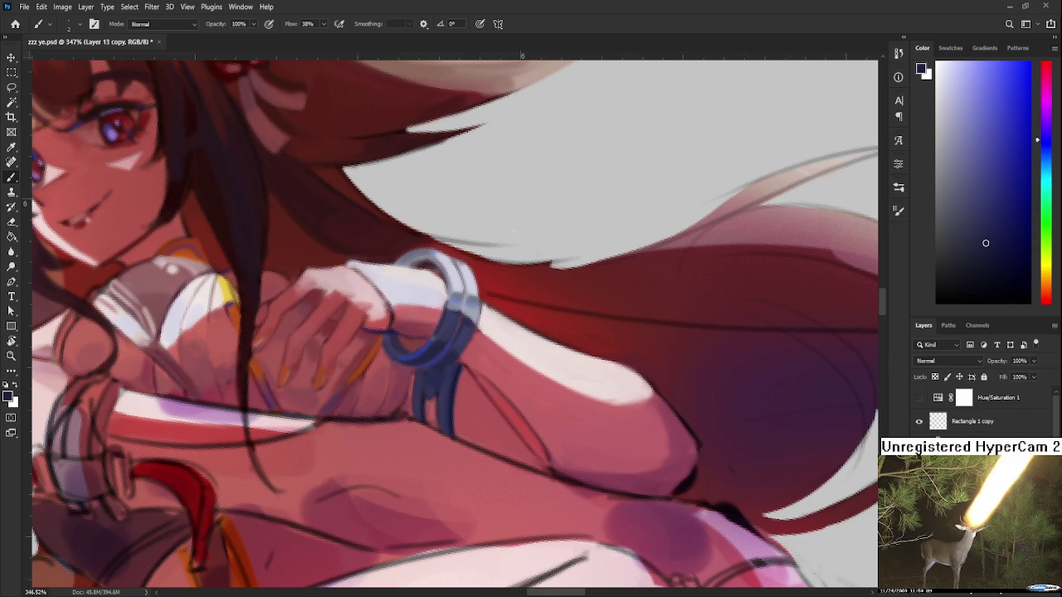
Step: Zoom out to review the navy-shaded bangle and its two hanging strap strands
scroll(498, 414, "down", 2)
Step: Sample the arm's red skin tone and the strap's dark blue beside the bracelet
scroll(495, 415, "up", 3)
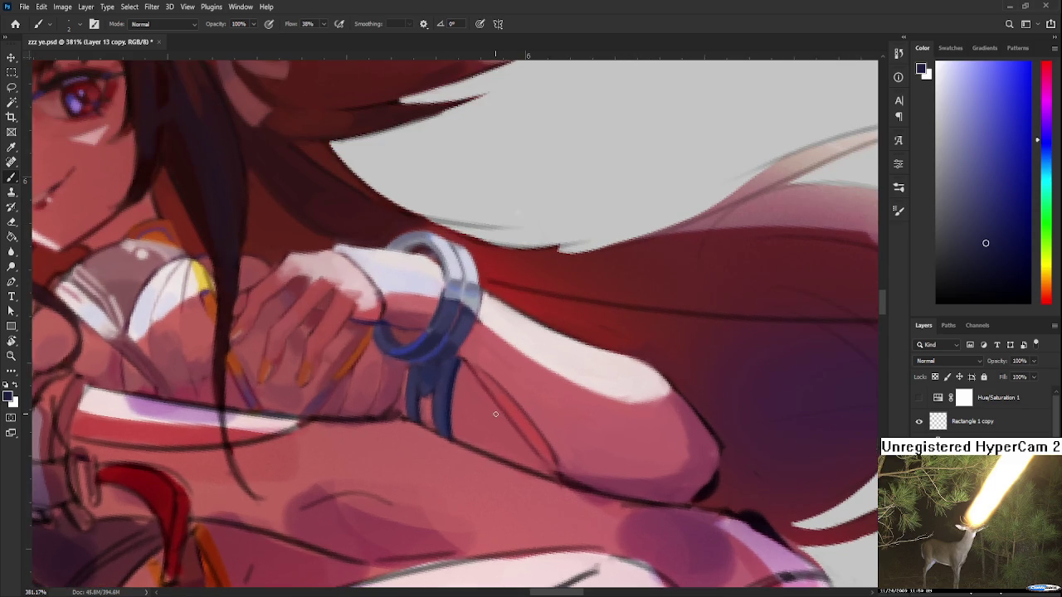
left_click(455, 368, "alt")
left_click(456, 361, "alt")
left_click(462, 350, "alt")
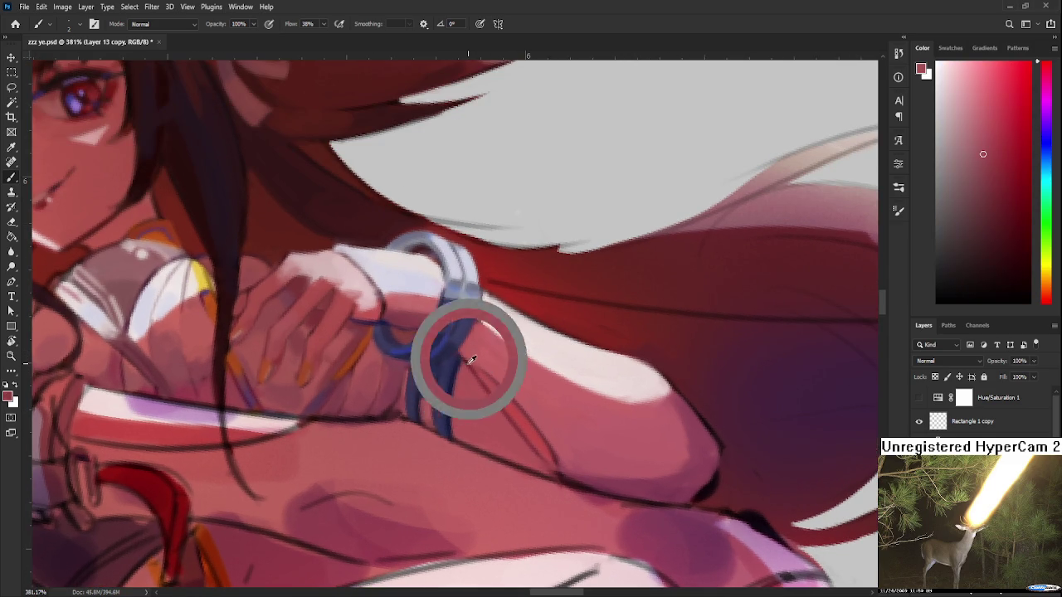
left_click(466, 386, "alt")
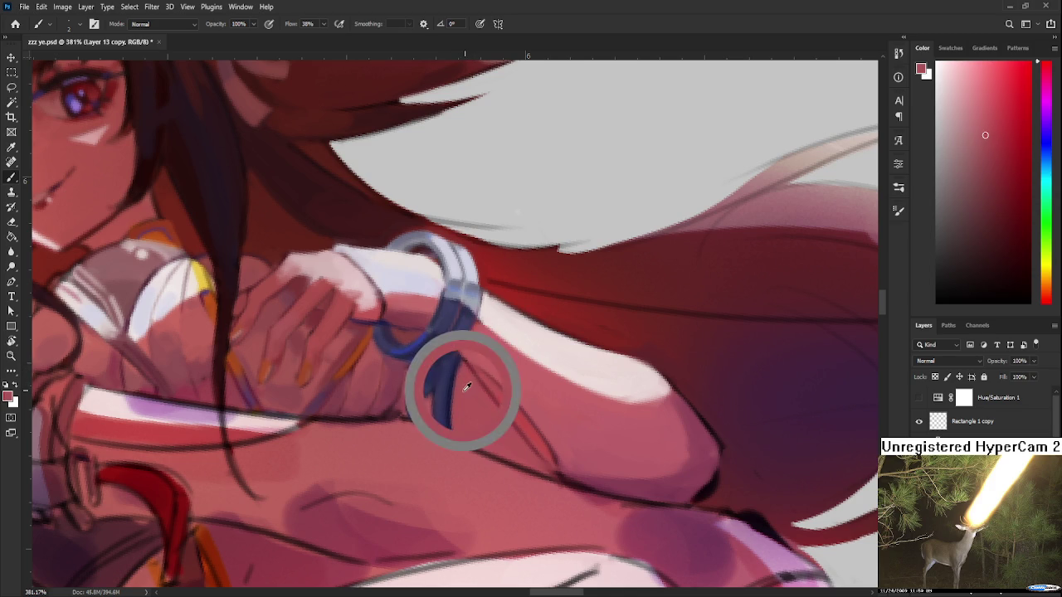
left_click(443, 402, "alt")
left_click(428, 407, "alt")
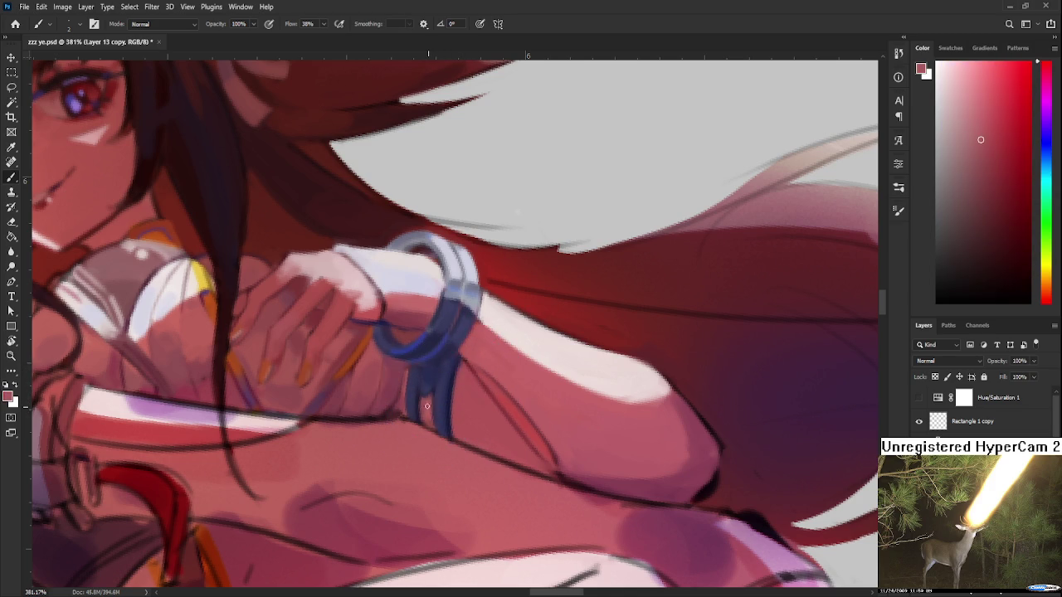
left_click(428, 406, "alt")
left_click(412, 398, "alt")
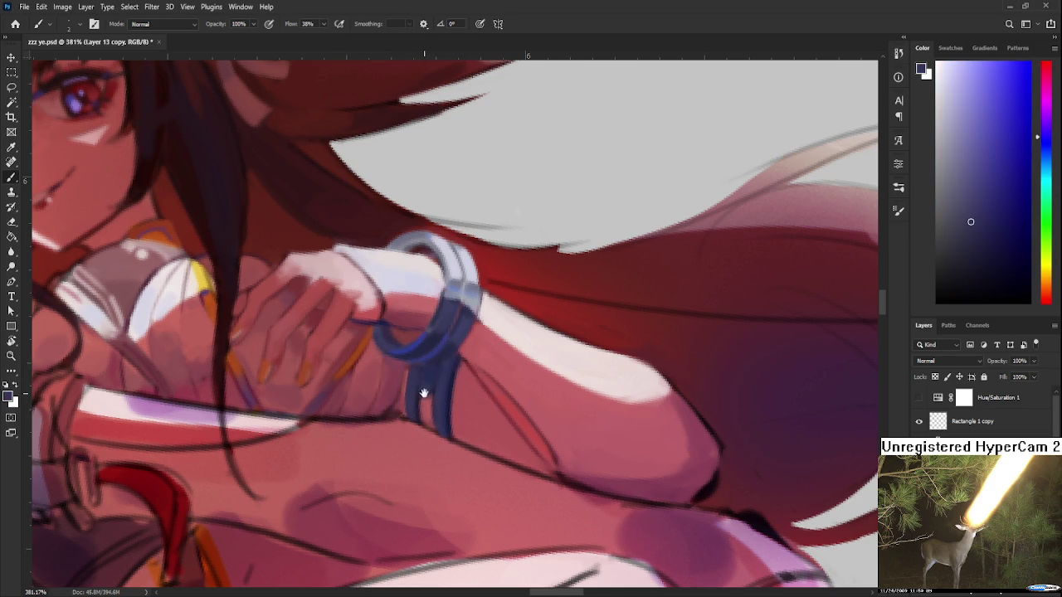
Step: Centre the hanging strap and sample its purple-blue shades
left_click_drag(424, 394, 418, 400)
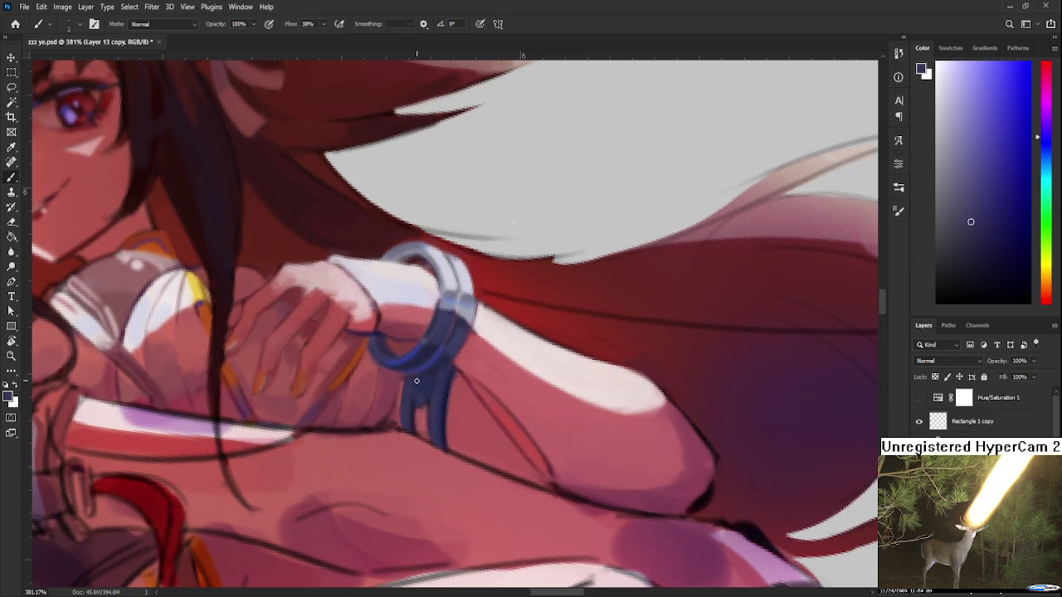
mouse_move(504, 268)
left_mouse_down()
mouse_move(427, 438)
mouse_move(426, 391)
left_mouse_up()
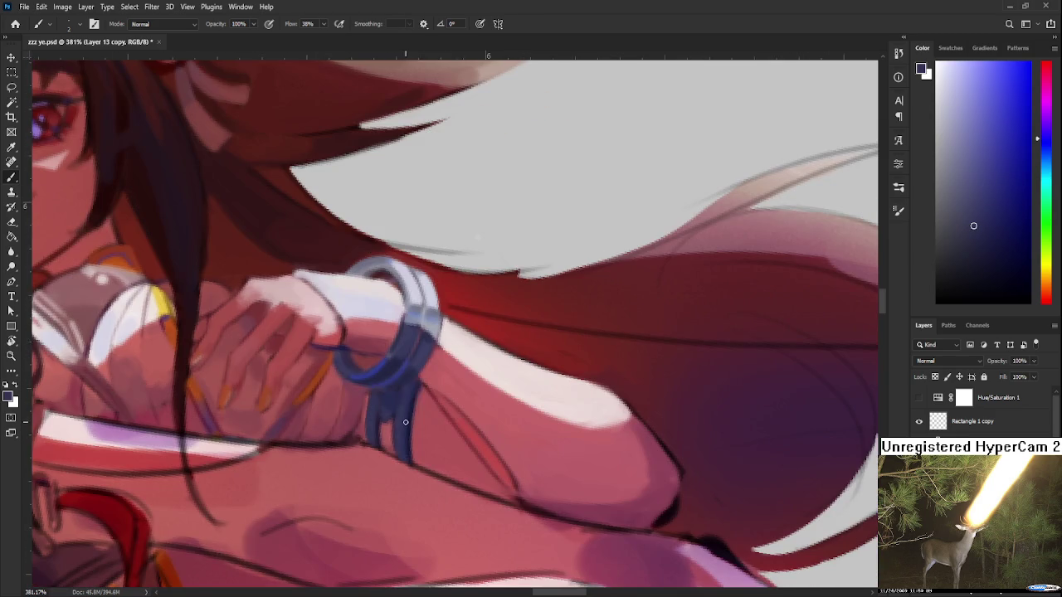
left_click(413, 413, "alt")
left_click(395, 432, "alt")
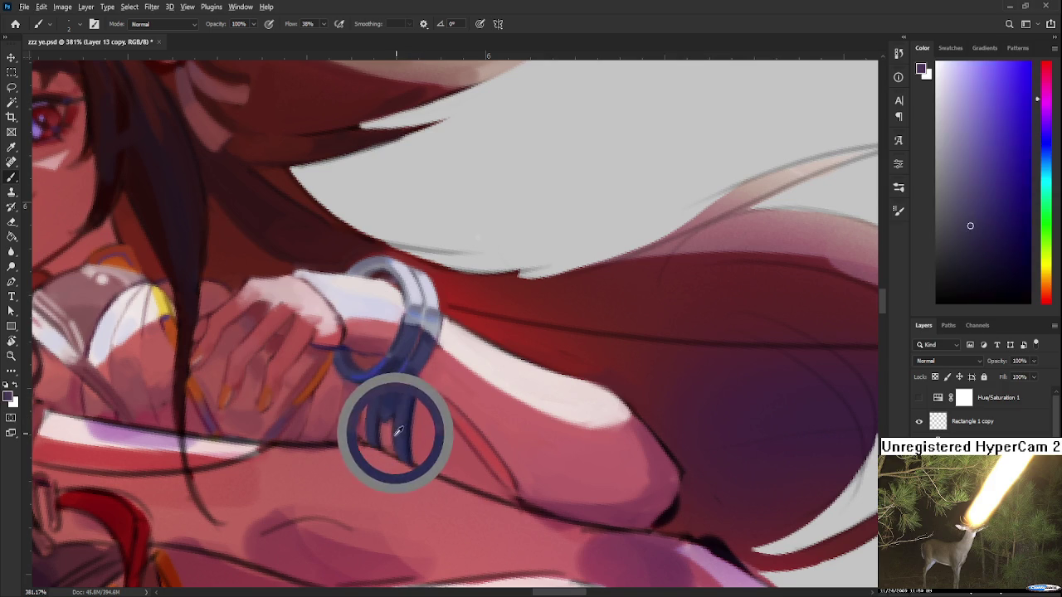
left_click(400, 425, "alt")
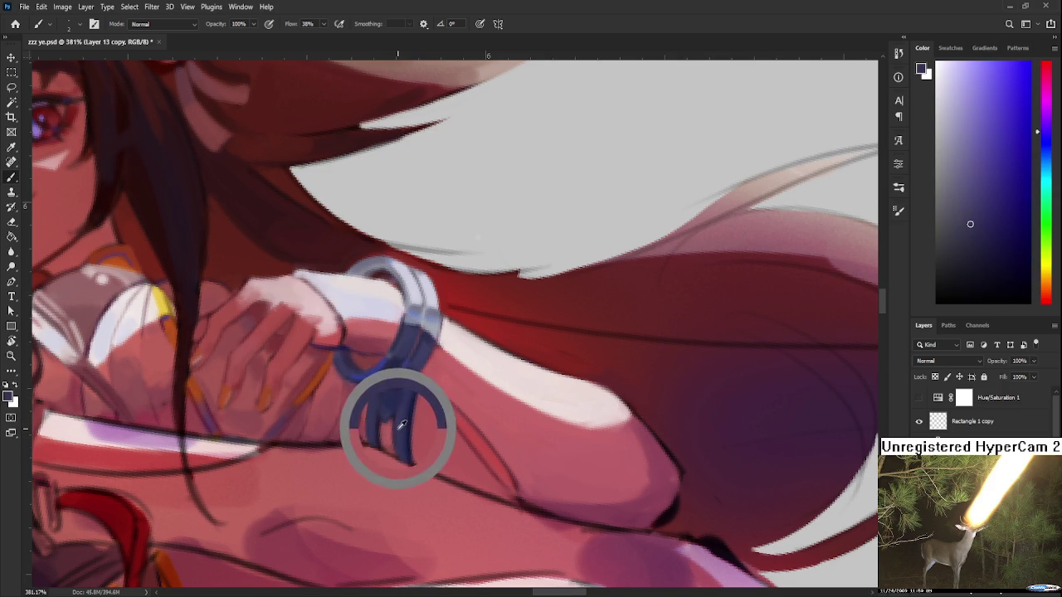
left_click(403, 423, "alt")
left_click(411, 397, "alt")
left_click(399, 407, "alt")
left_click(384, 422, "alt")
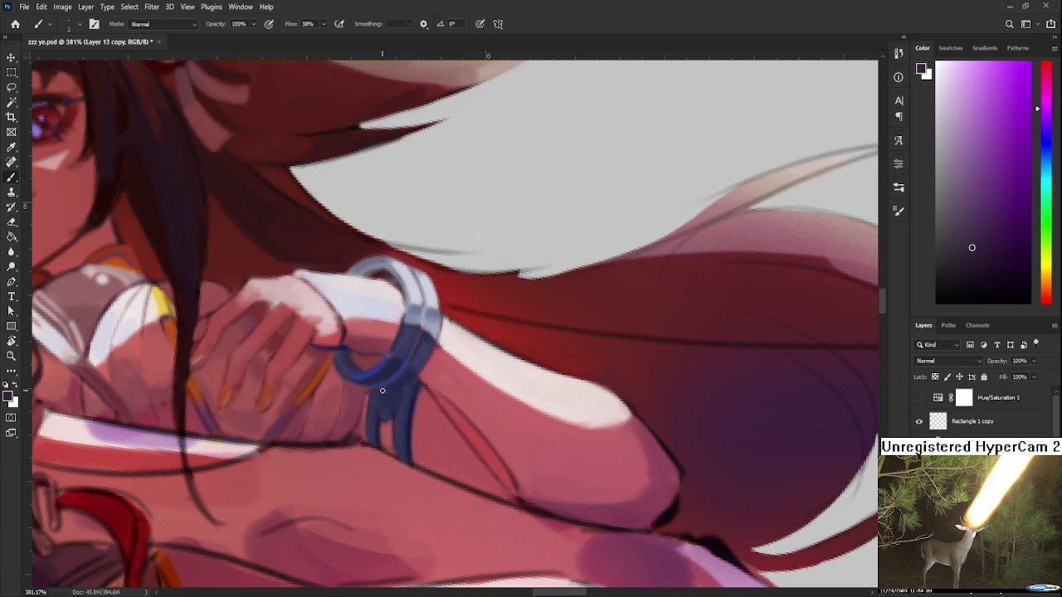
Step: Touch up the hanging strap with darker blue and purple tones
scroll(387, 399, "up", 1)
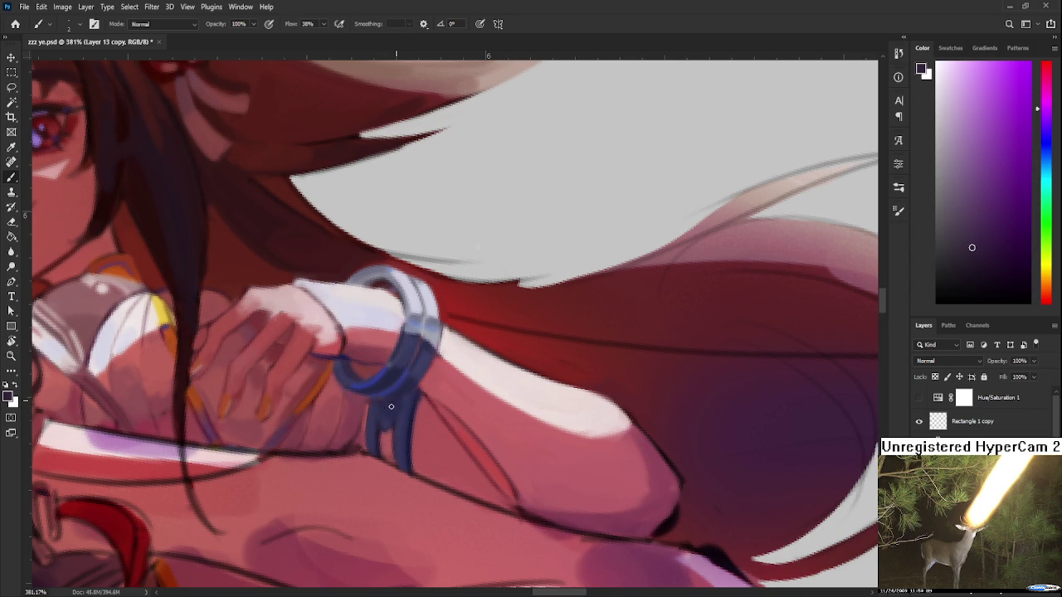
left_click(392, 411, "alt")
left_click(391, 408, "alt")
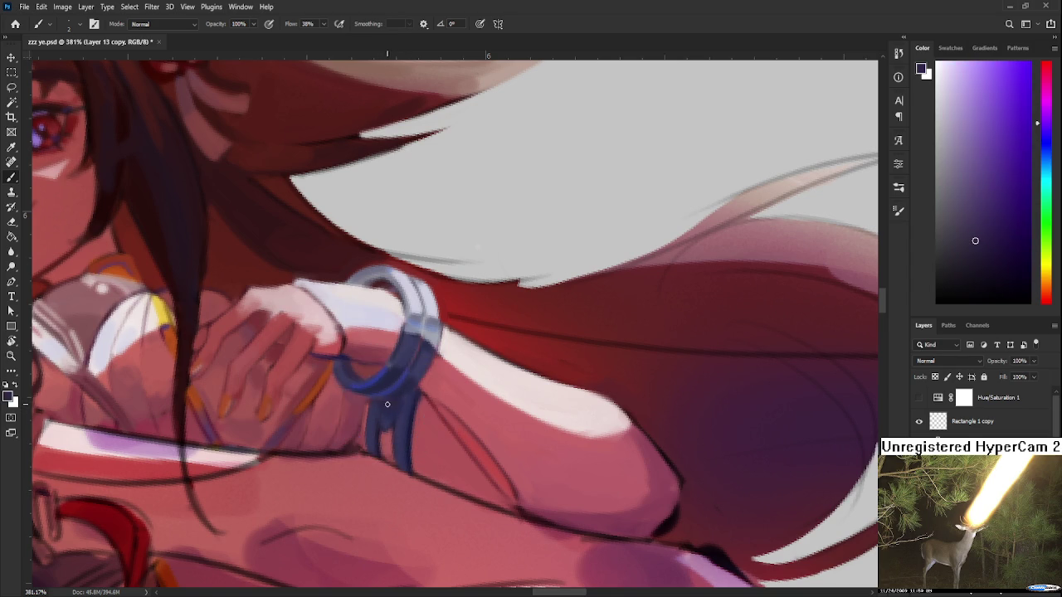
left_click(394, 412, "alt")
left_click(413, 410, "alt")
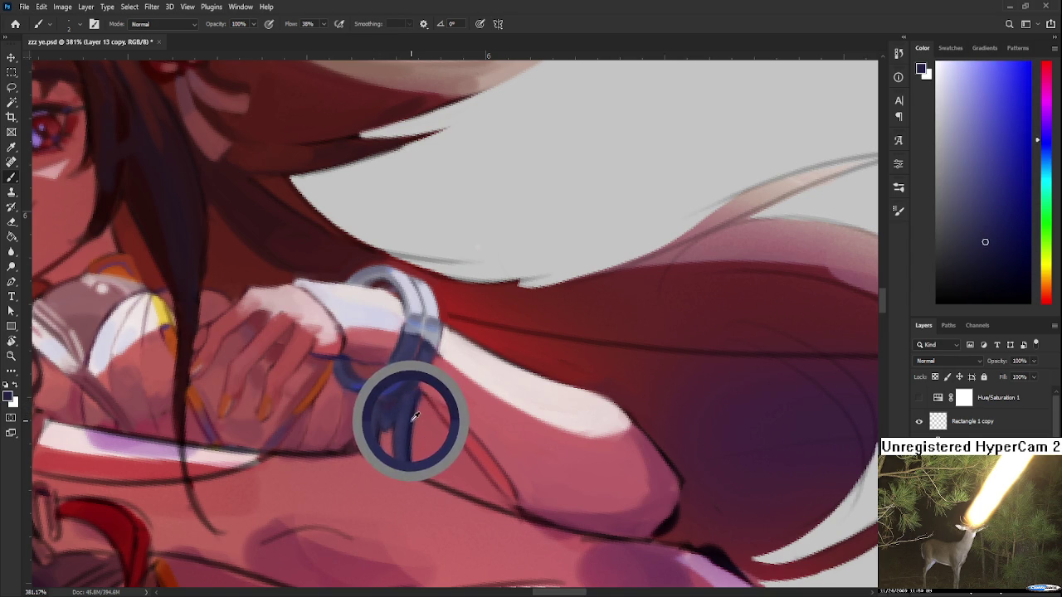
left_click(414, 412, "alt")
left_click(415, 411, "alt")
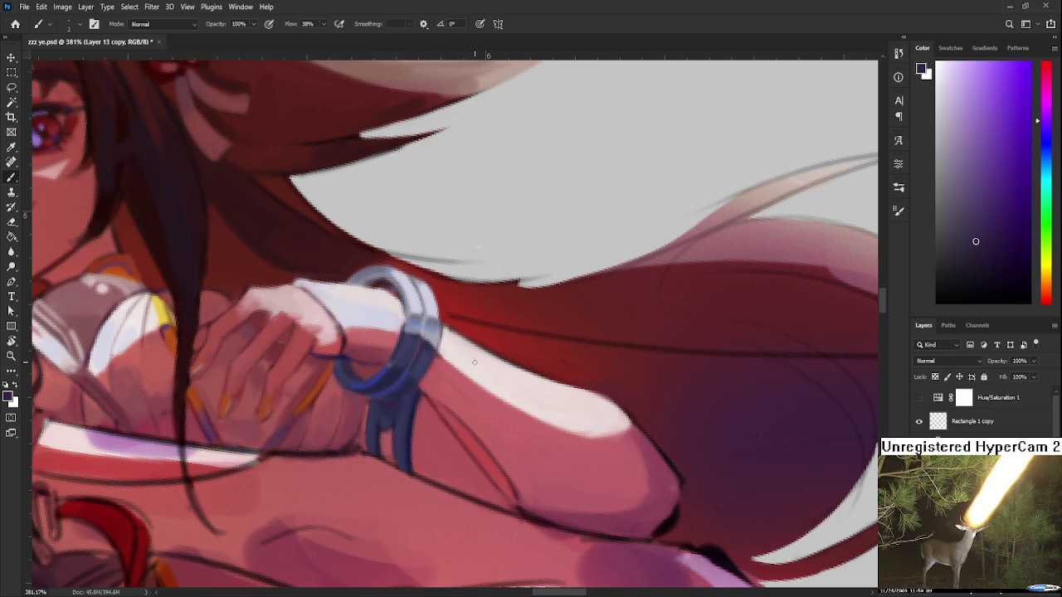
scroll(475, 362, "down", 5)
scroll(478, 354, "down", 3)
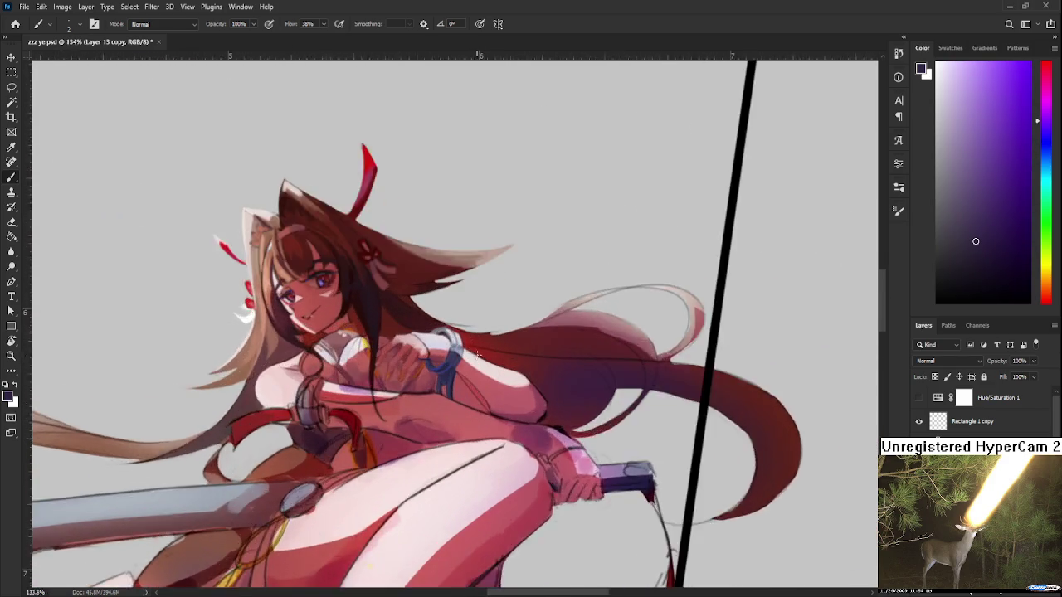
scroll(478, 354, "up", 4)
scroll(478, 354, "up", 3)
left_click(990, 274)
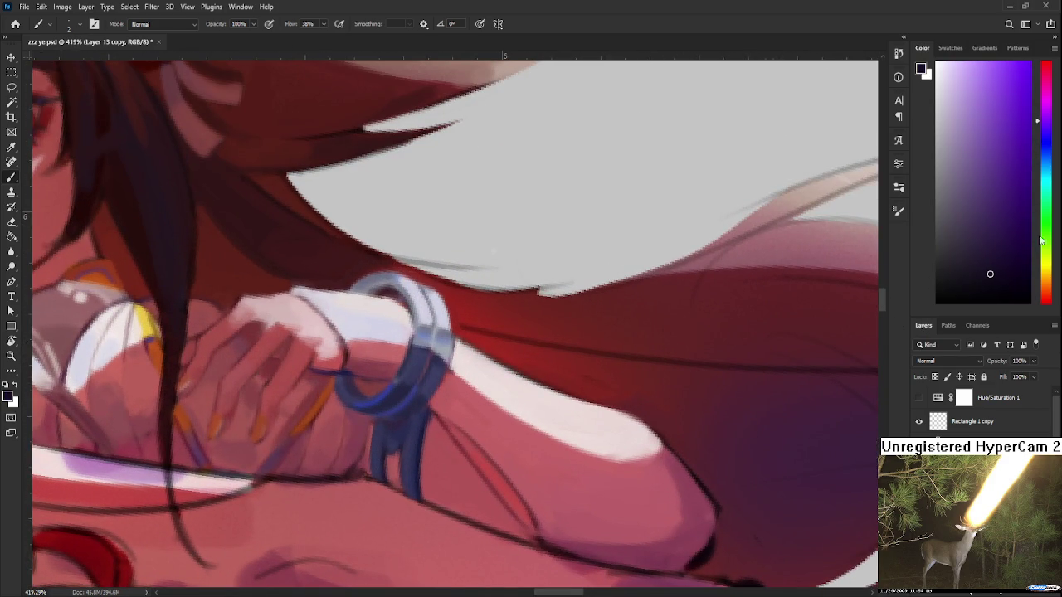
left_click(1049, 135)
key("r")
left_click_drag(536, 472, 389, 427)
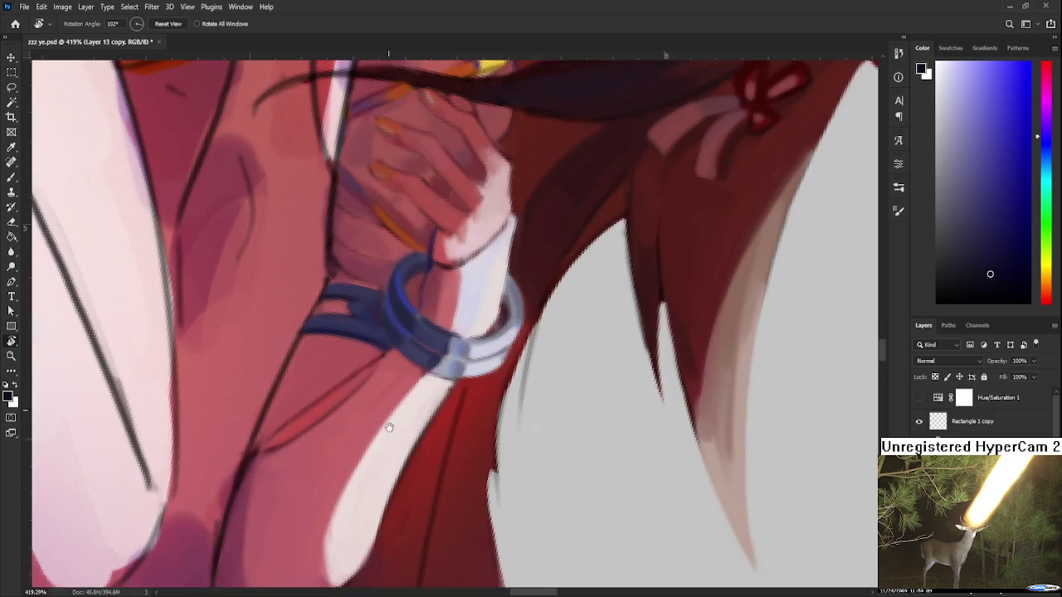
key("b")
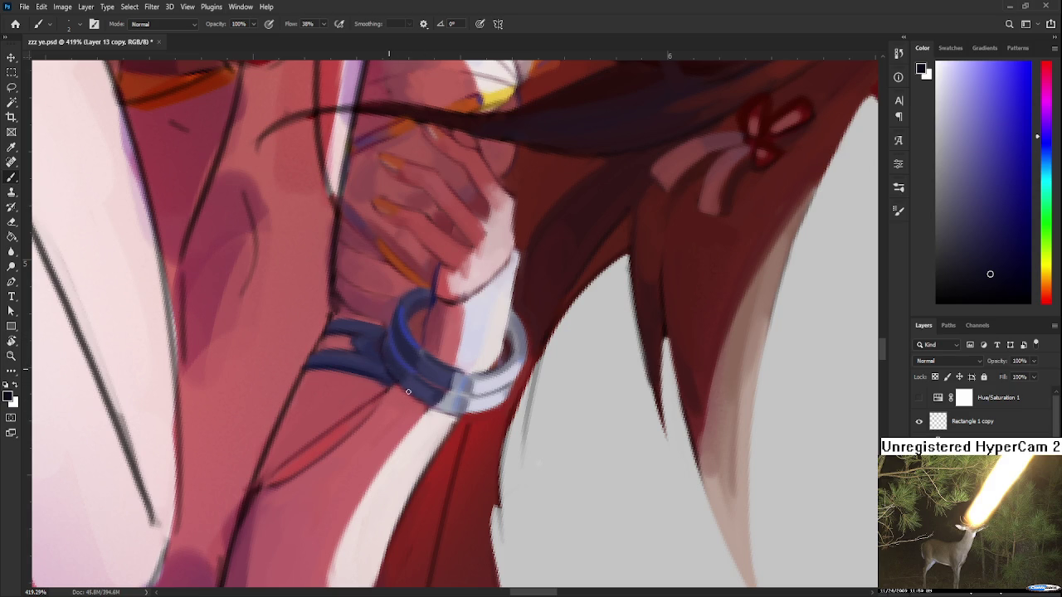
key("r")
mouse_move(524, 434)
left_mouse_down()
mouse_move(598, 365)
mouse_move(570, 310)
left_mouse_up()
scroll(570, 310, "down", 2)
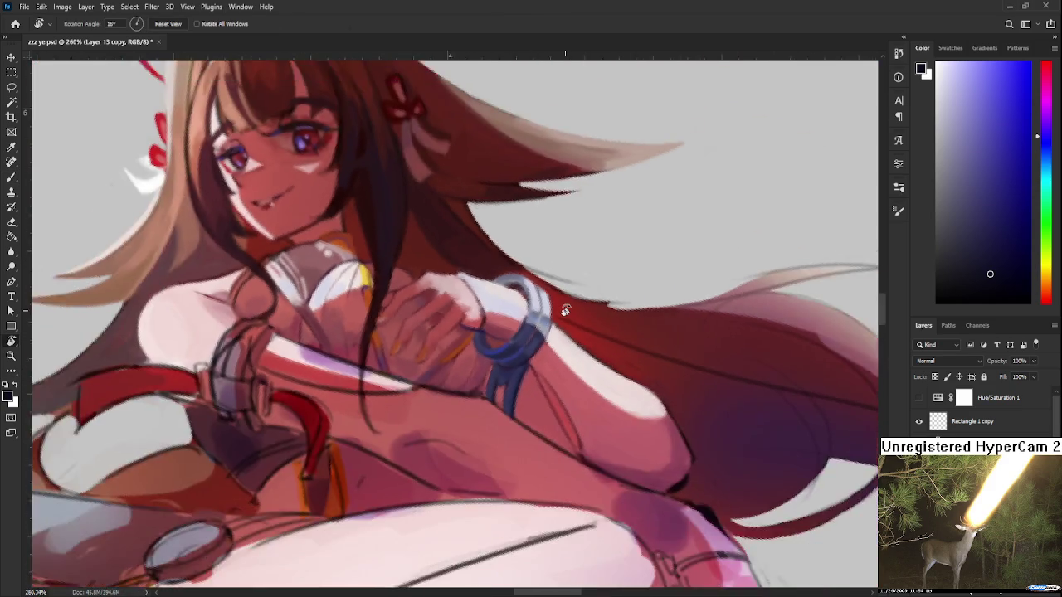
scroll(572, 348, "down", 2)
scroll(576, 398, "down", 2)
scroll(578, 428, "down", 1)
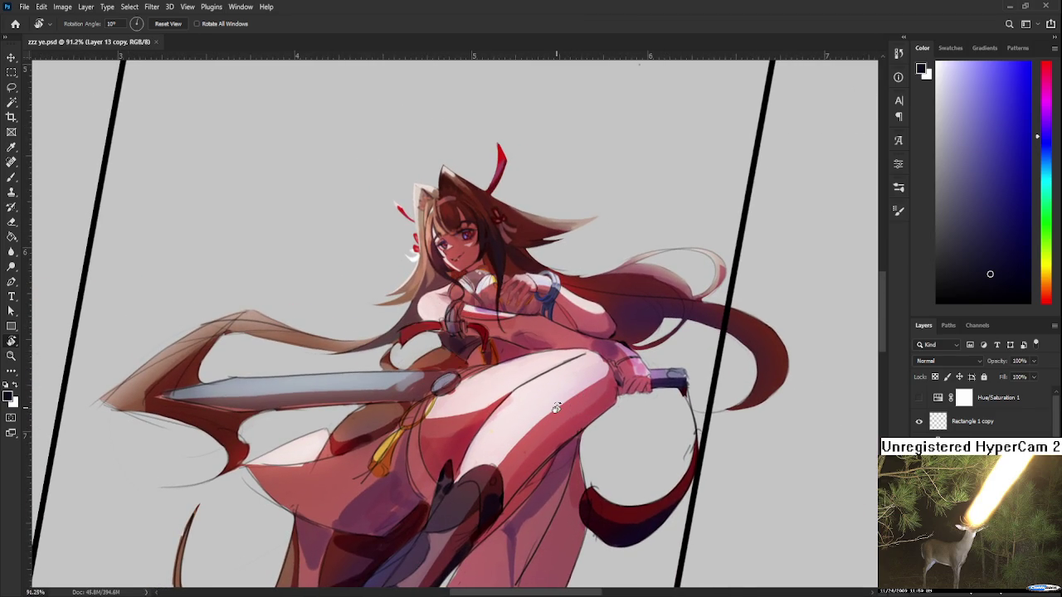
scroll(516, 410, "up", 1)
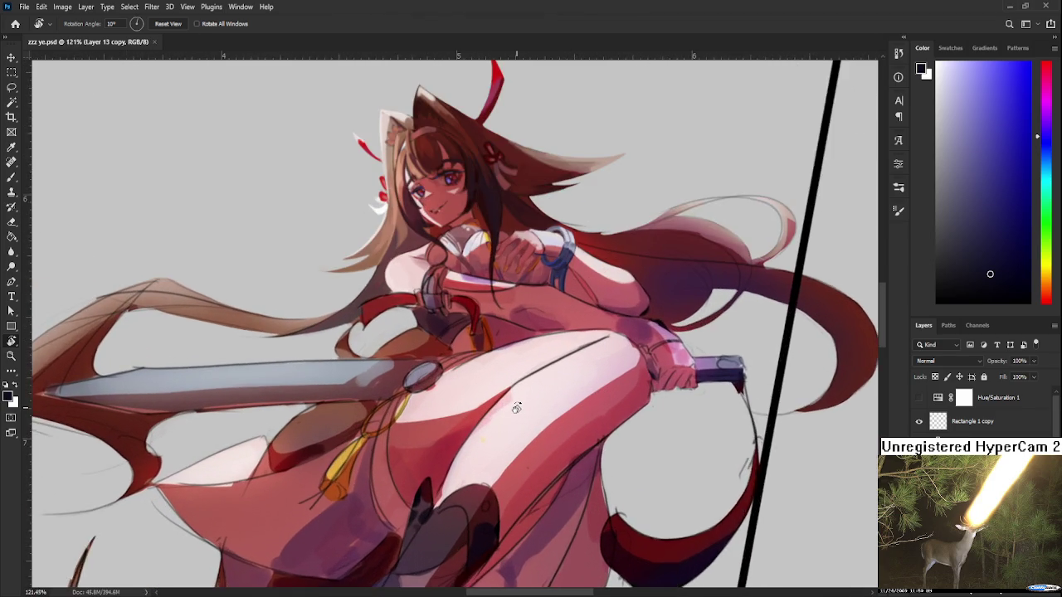
scroll(511, 407, "up", 1)
scroll(498, 432, "up", 1)
scroll(506, 440, "down", 1)
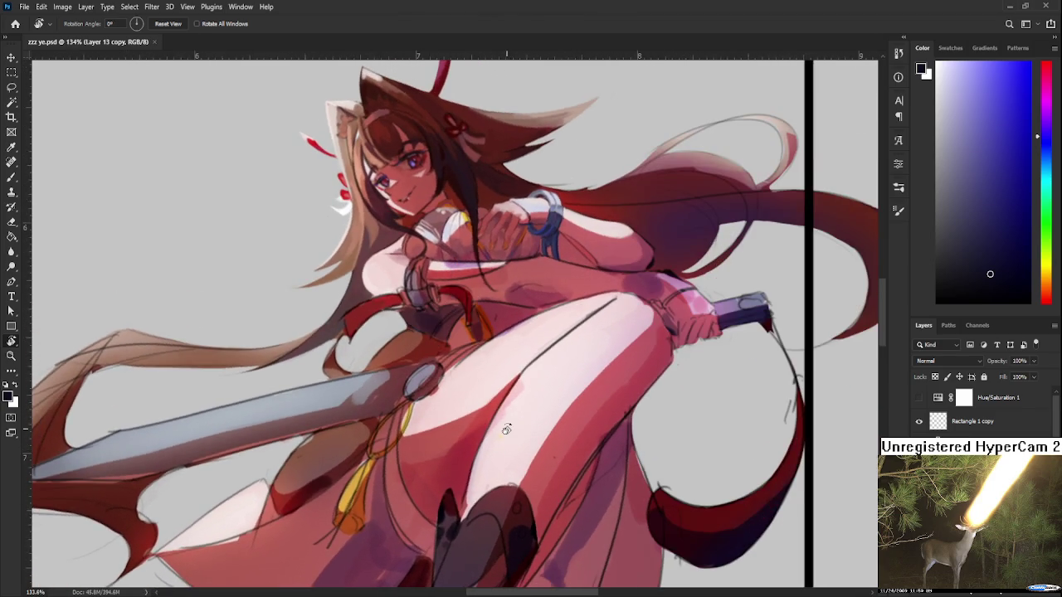
scroll(498, 427, "down", 1)
scroll(501, 390, "up", 1)
scroll(515, 377, "up", 1)
left_click_drag(519, 373, 546, 453)
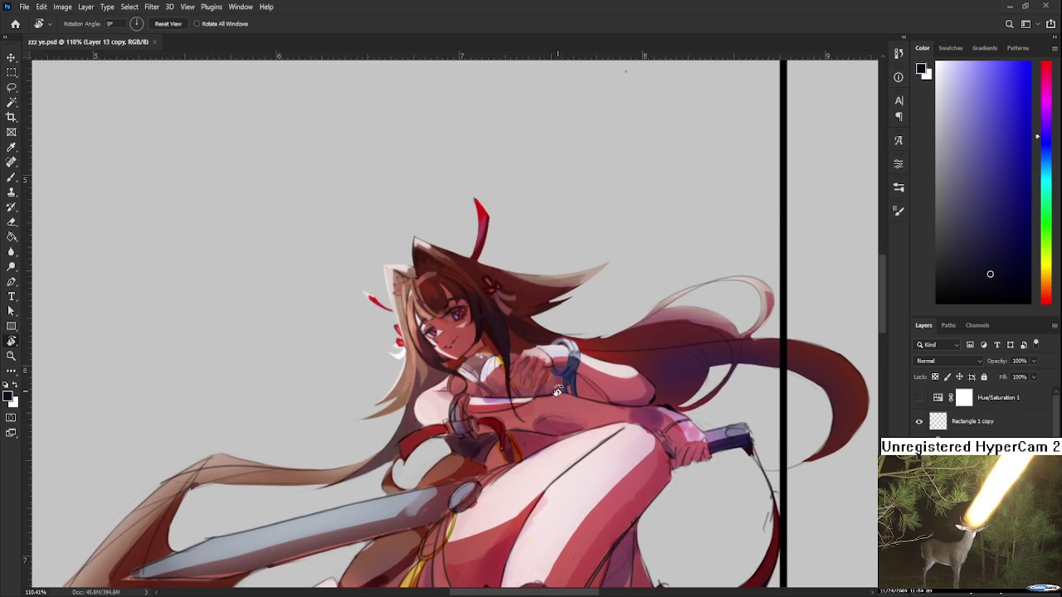
left_click_drag(989, 273, 921, 303)
scroll(498, 382, "left", 1)
scroll(360, 360, "left", 4)
key("b")
Step: Hand-write the word DINNER in black, undoing one stray stroke
left_click_drag(291, 308, 309, 340)
key("ctrl+z")
mouse_move(329, 304)
left_mouse_down()
mouse_move(327, 327)
mouse_move(353, 290)
mouse_move(378, 282)
mouse_move(390, 292)
mouse_move(400, 266)
mouse_move(403, 289)
left_mouse_up()
mouse_move(404, 267)
left_mouse_down()
mouse_move(406, 290)
mouse_move(425, 284)
left_mouse_up()
Step: Write the word EAT in black below DINNER
left_click_drag(336, 341, 339, 362)
mouse_move(335, 339)
left_mouse_down()
mouse_move(357, 327)
mouse_move(362, 346)
left_mouse_up()
left_click_drag(342, 363, 384, 338)
mouse_move(390, 324)
left_mouse_down()
mouse_move(393, 340)
mouse_move(403, 310)
left_mouse_up()
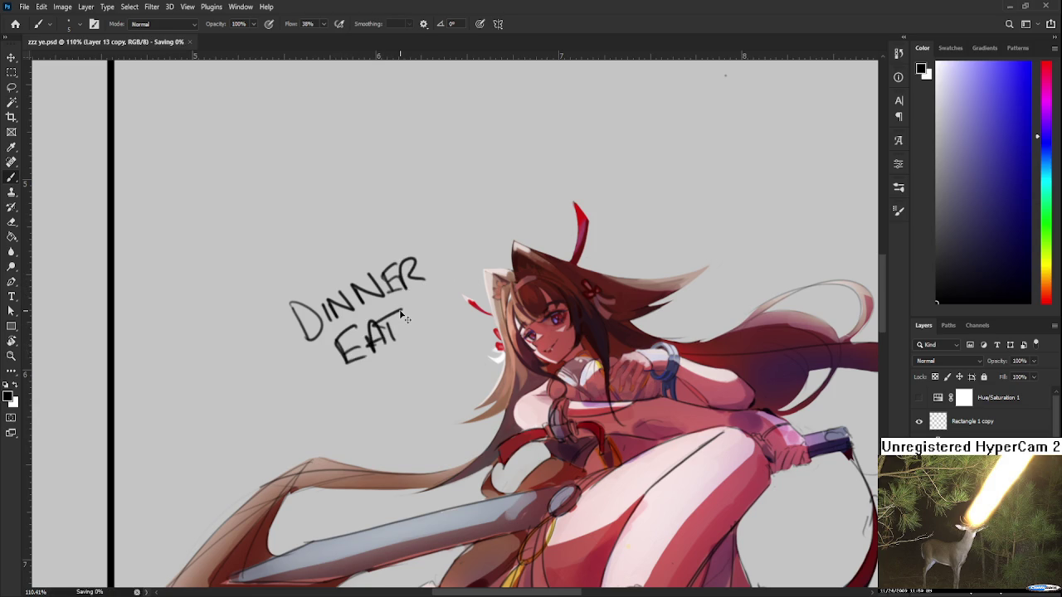